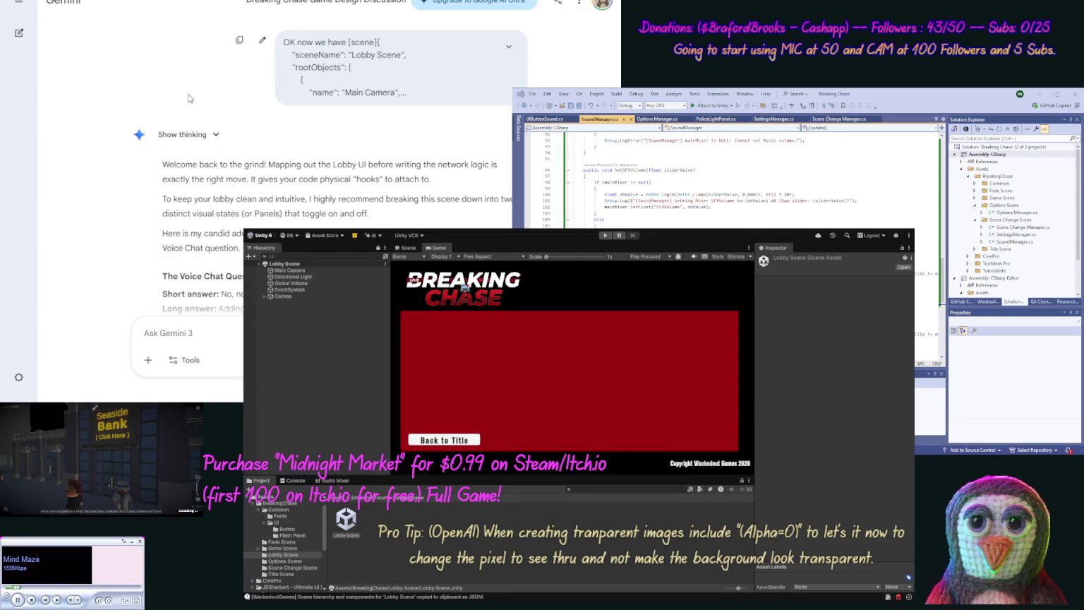
Step: Scroll Gemini's reply past the voice chat advice down to the Network Adapter Setup section
scroll(173, 176, "down", 2)
scroll(175, 117, "down", 1)
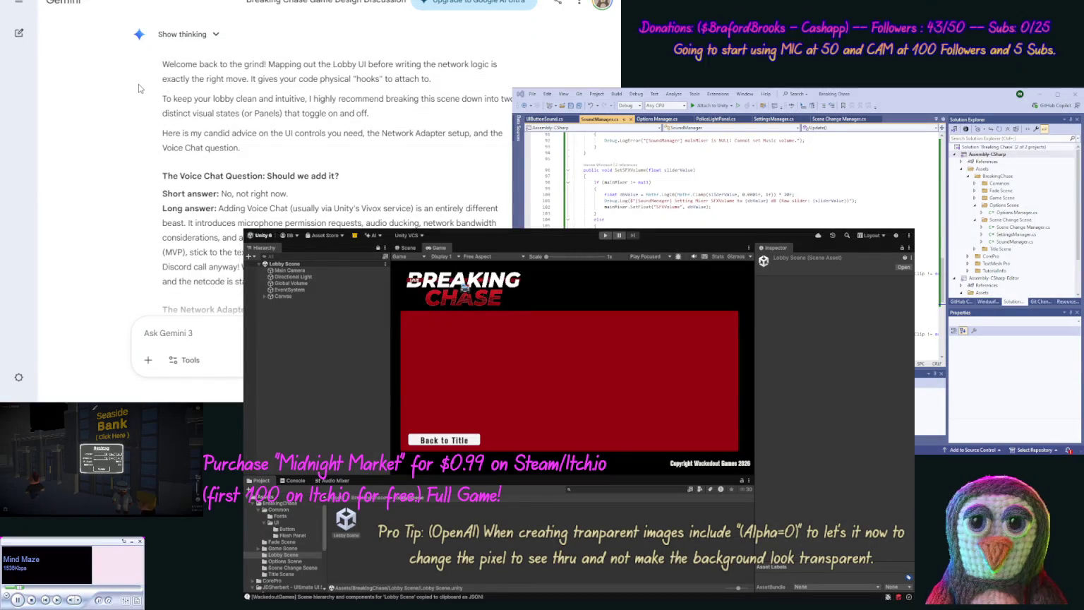
scroll(138, 84, "down", 5)
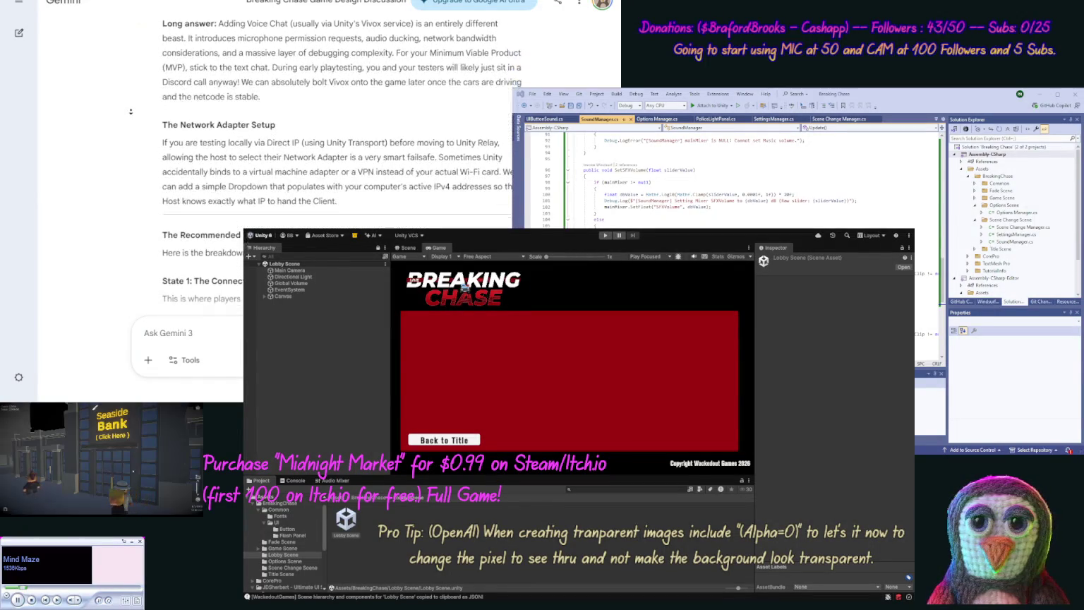
scroll(134, 106, "up", 1)
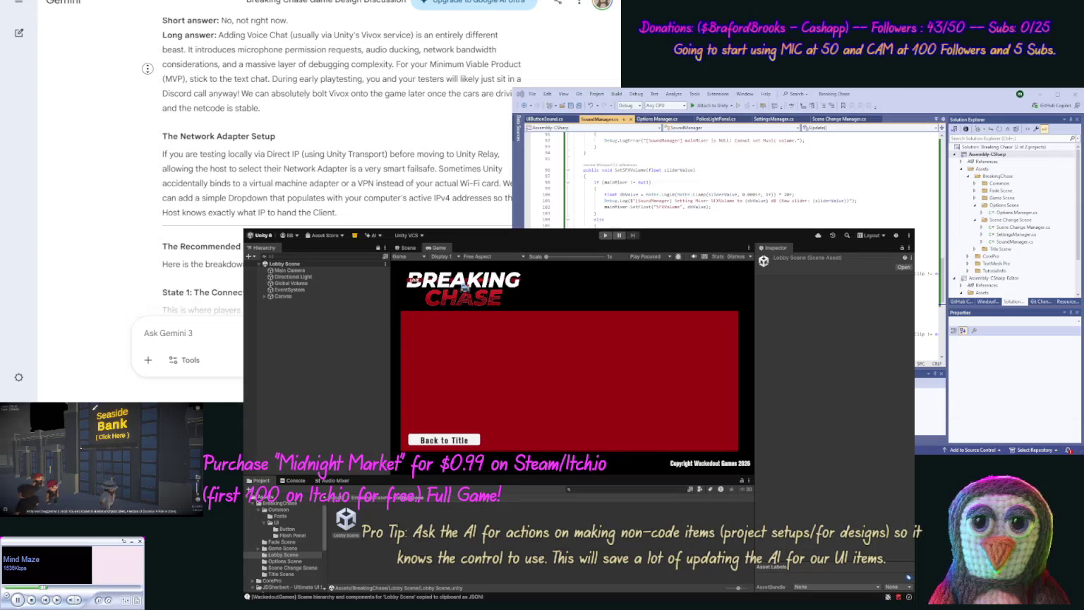
middle_click(148, 84)
Step: Autoscroll down Gemini's answer to the Recommended UI Layout and State 1: The Connection Panel
scroll(148, 84, "down", 3)
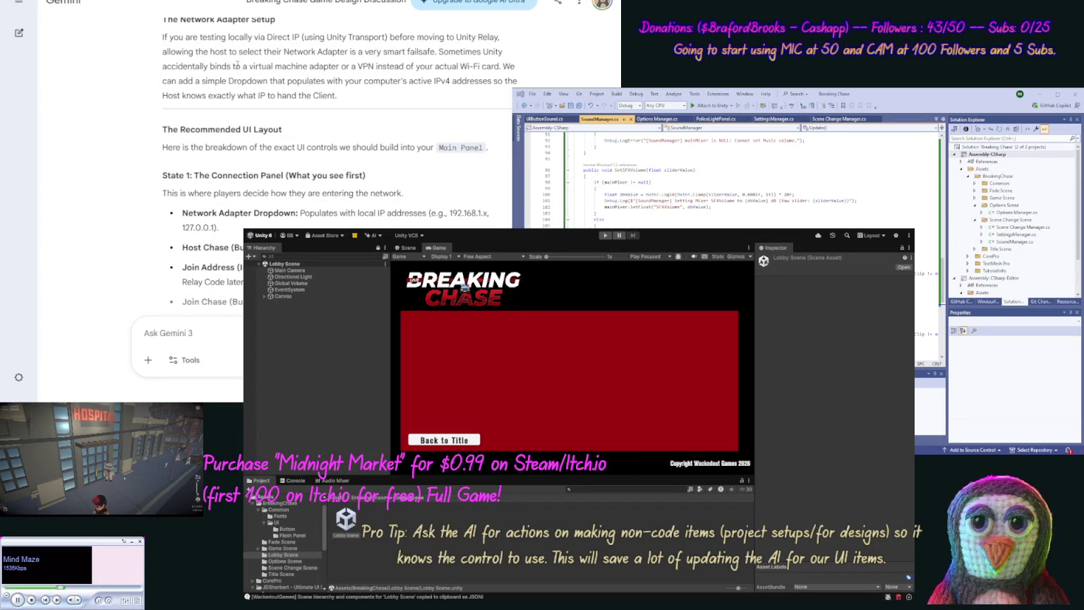
Step: Scroll further through the State 1 Connection Panel controls to the start of State 2: The Lobby Room
mouse_move(136, 55)
scroll(134, 71, "down", 3)
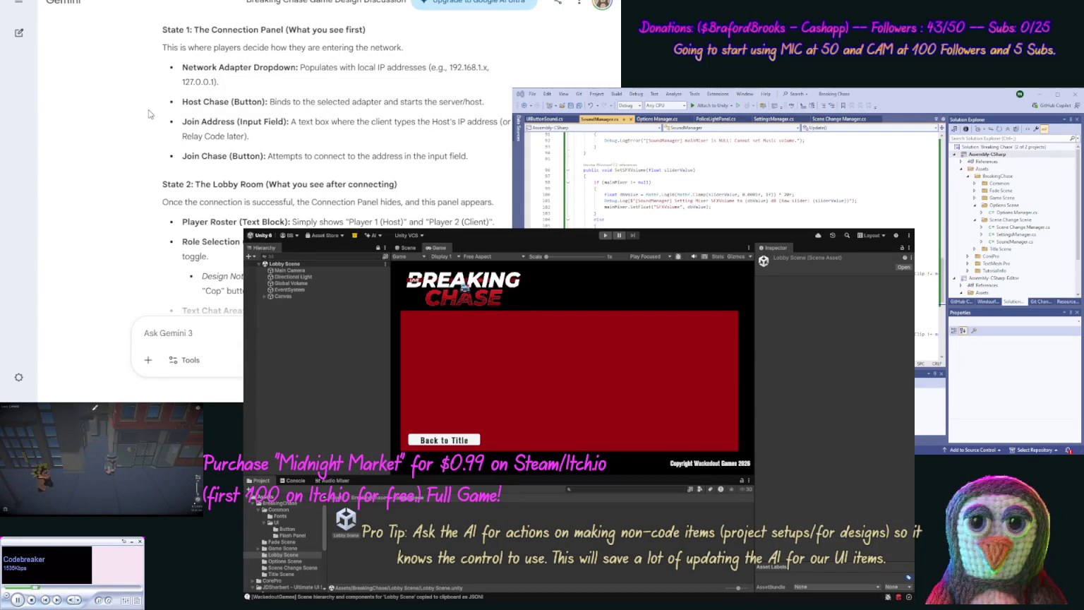
scroll(142, 139, "down", 2)
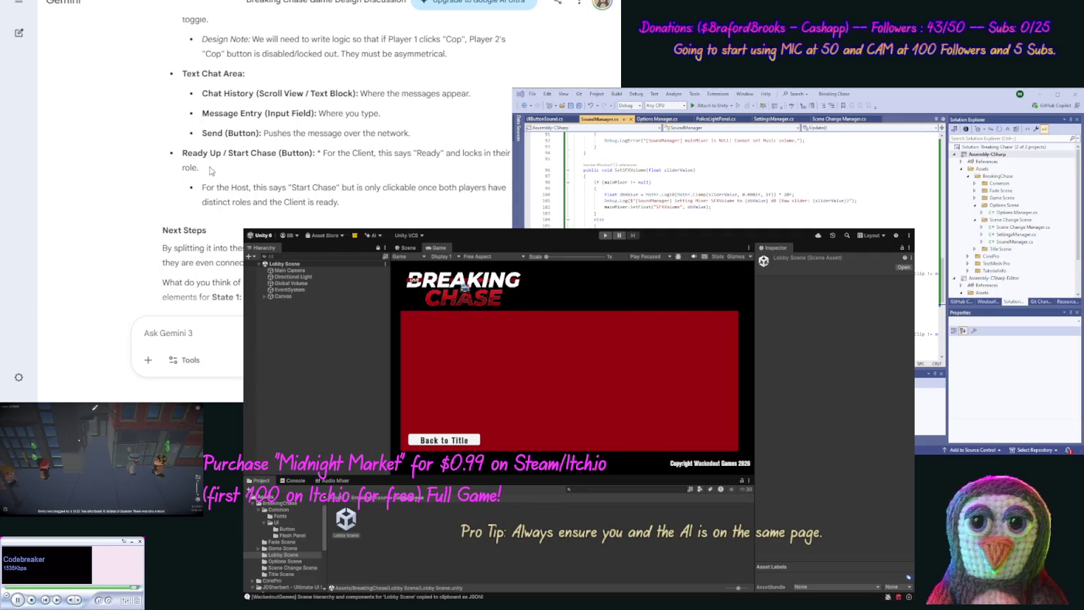
Step: Scroll Gemini's answer back up to the 'State 1: The Connection Panel' heading
scroll(237, 150, "down", 1)
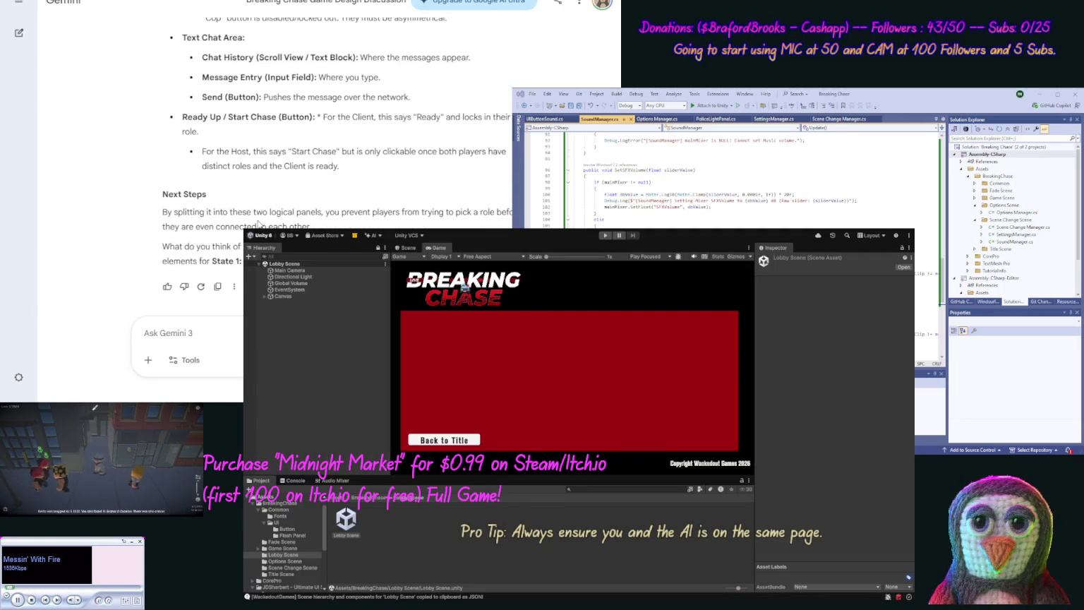
scroll(257, 220, "up", 4)
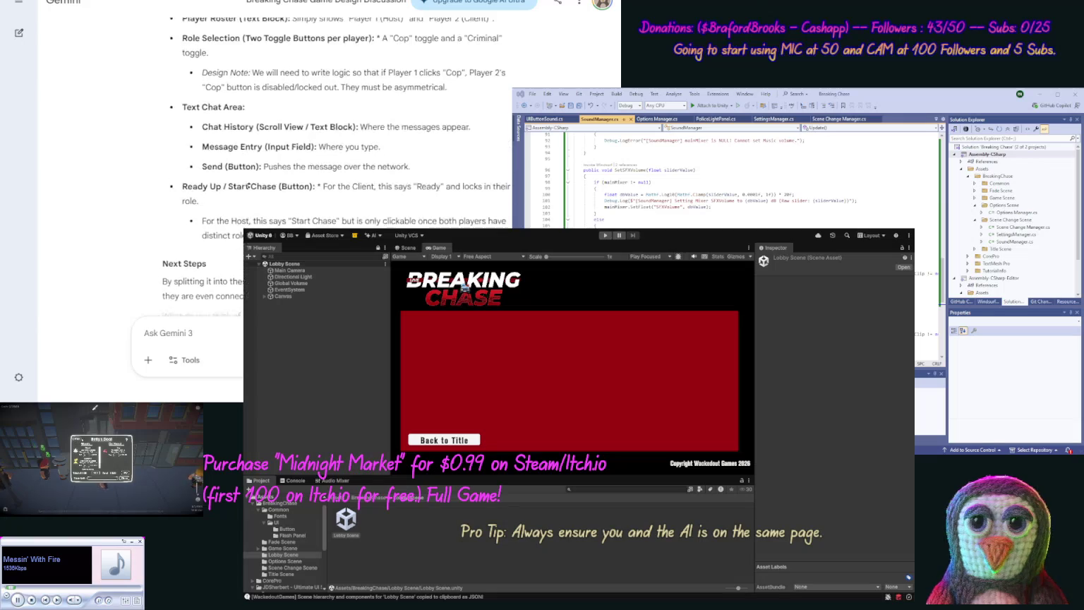
scroll(249, 187, "up", 1)
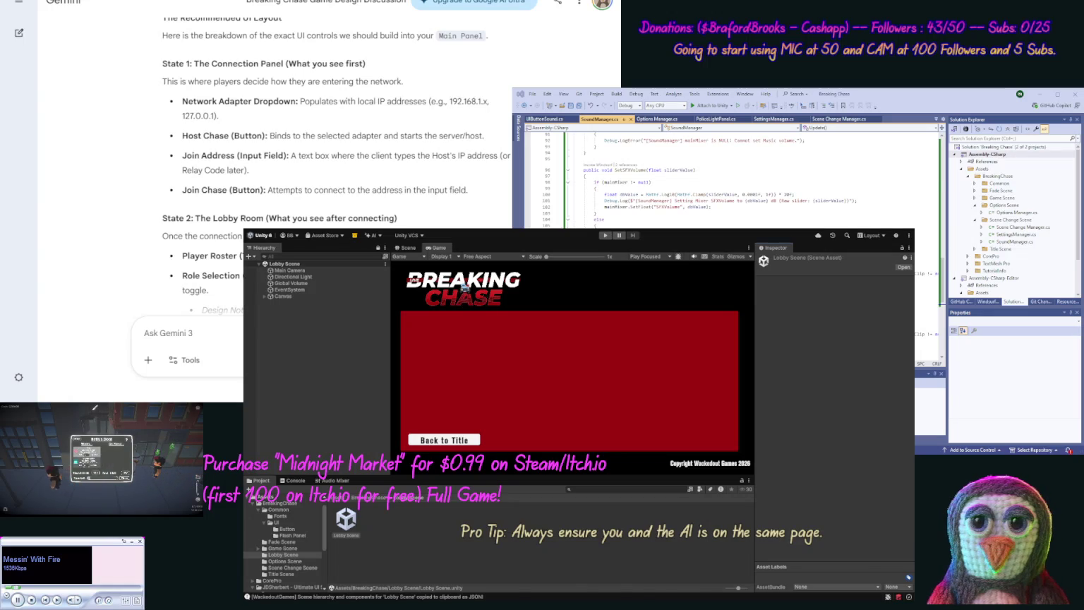
Step: Expand Canvas > Main Panel and duplicate the Menu Items Shadow object
left_click(264, 297)
left_click(270, 302)
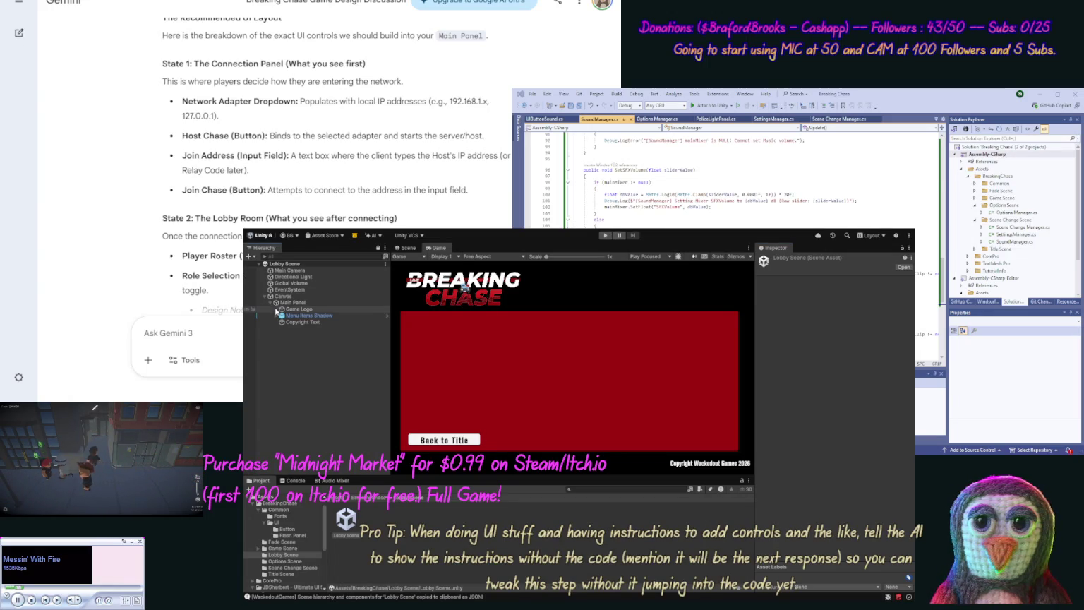
left_click(289, 319)
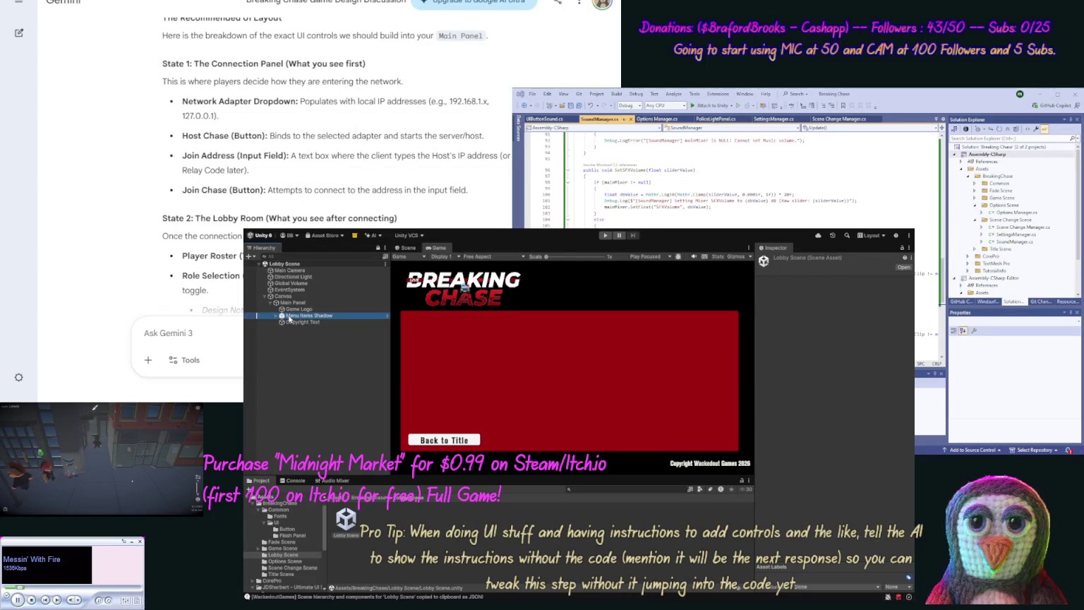
key("ctrl+d")
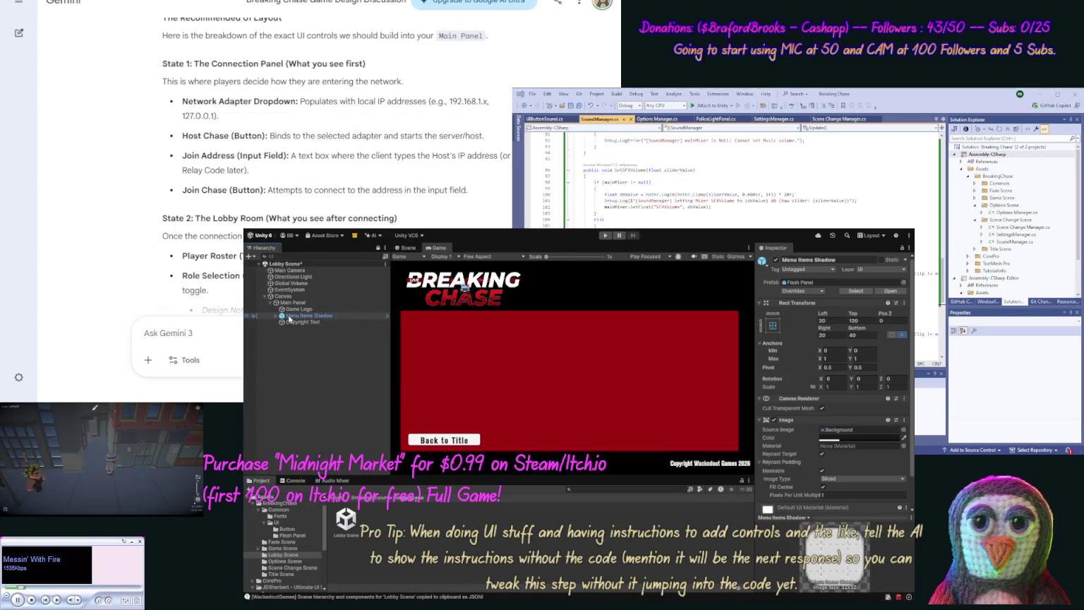
Step: Rename the original Menu Items Shadow to 'Connect Panel'
left_click(325, 315)
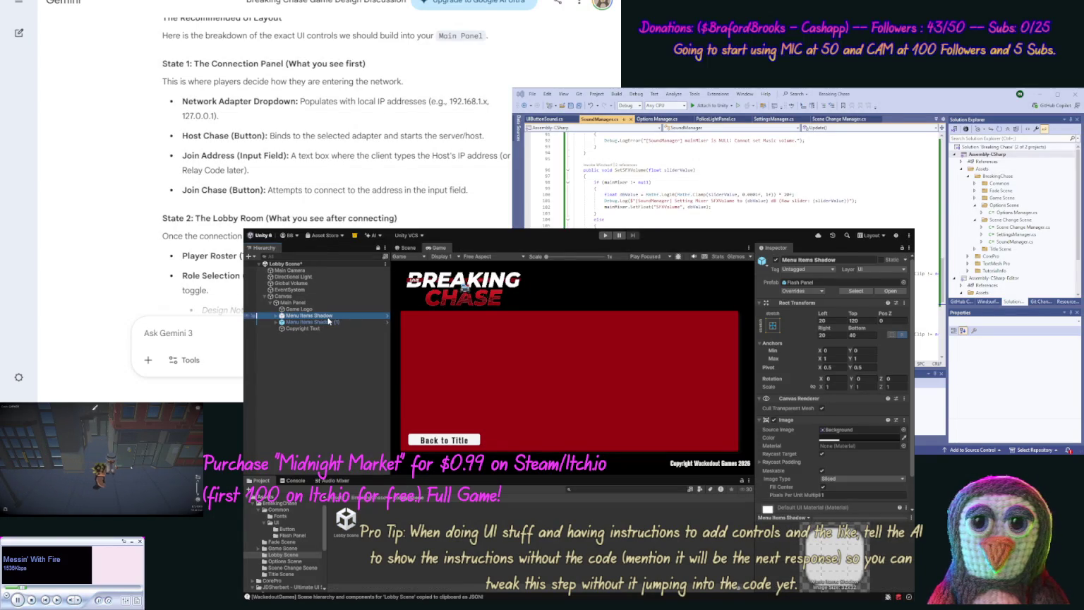
key("F2")
type("N")
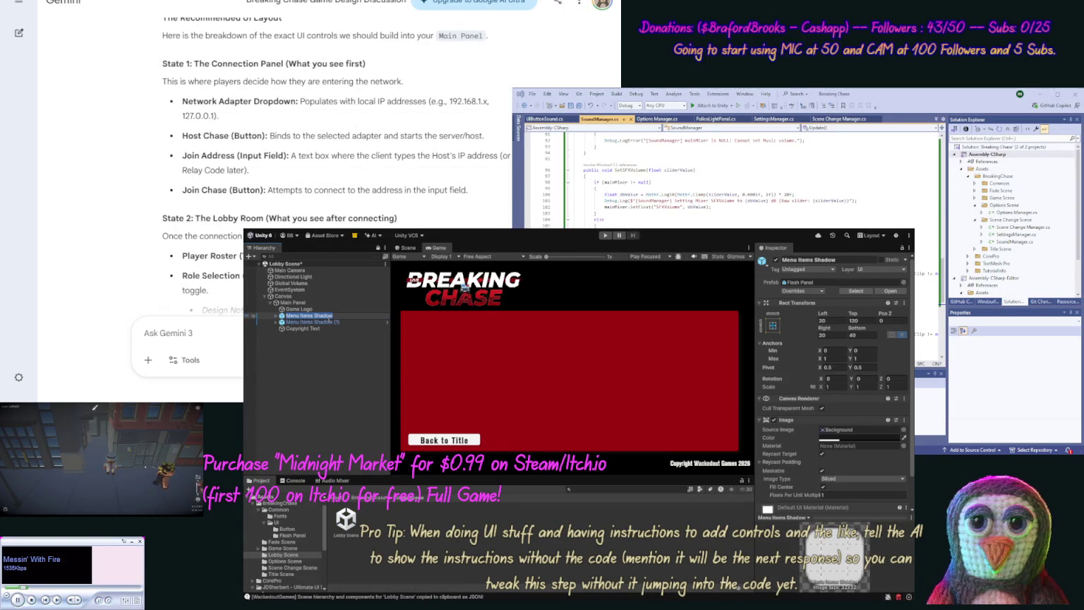
type("etwor")
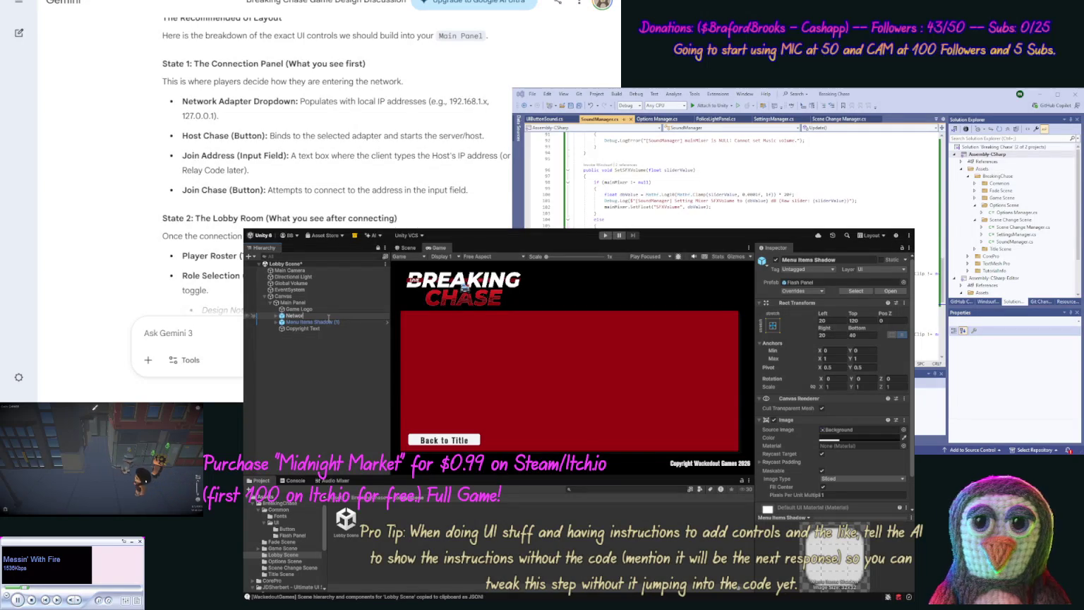
type("k Panel")
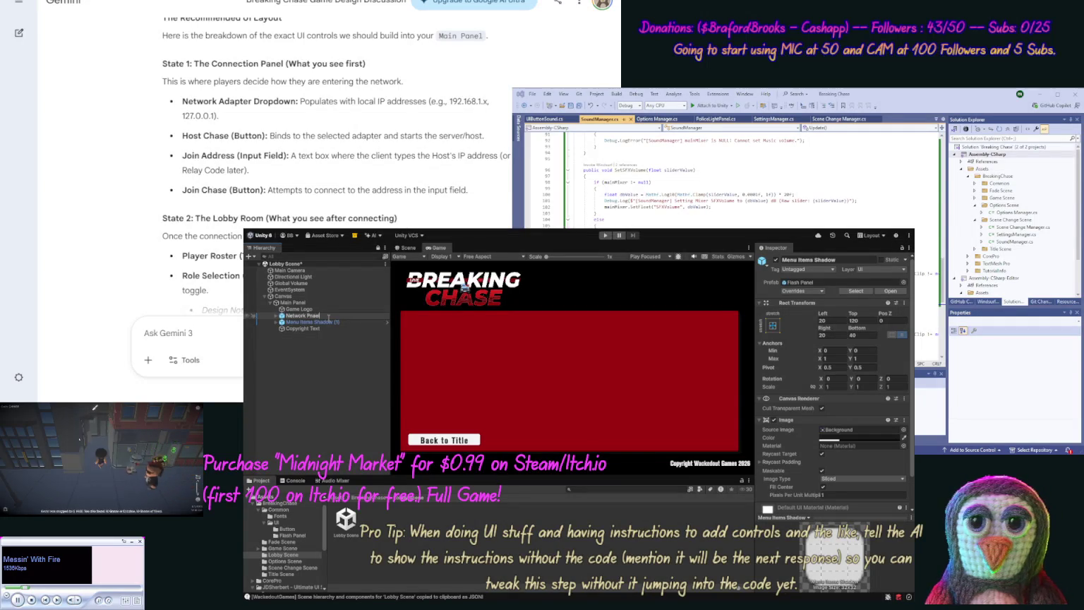
key("Return")
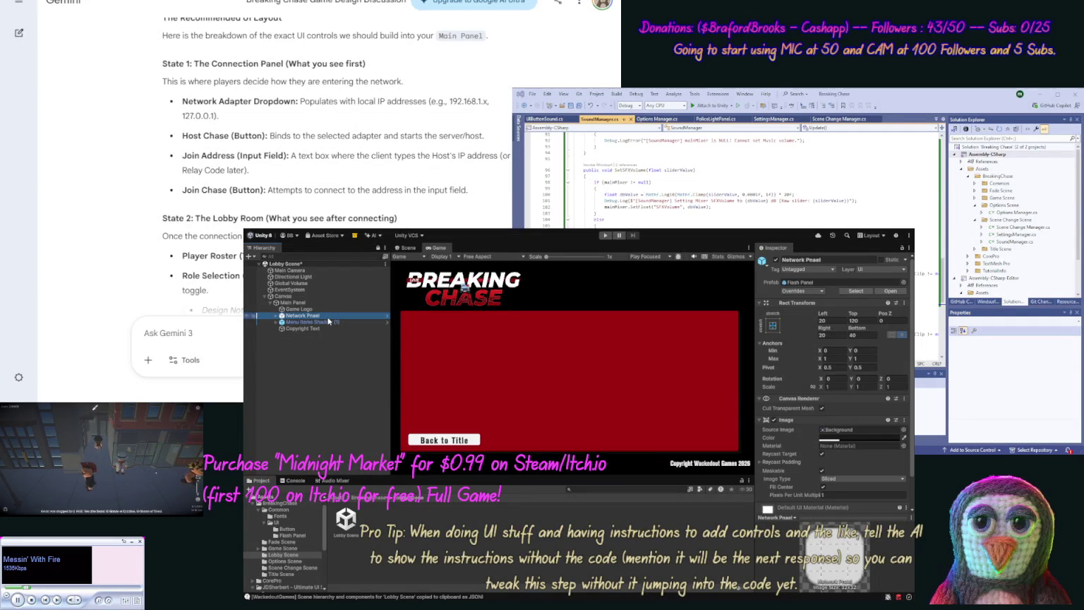
left_click(329, 318)
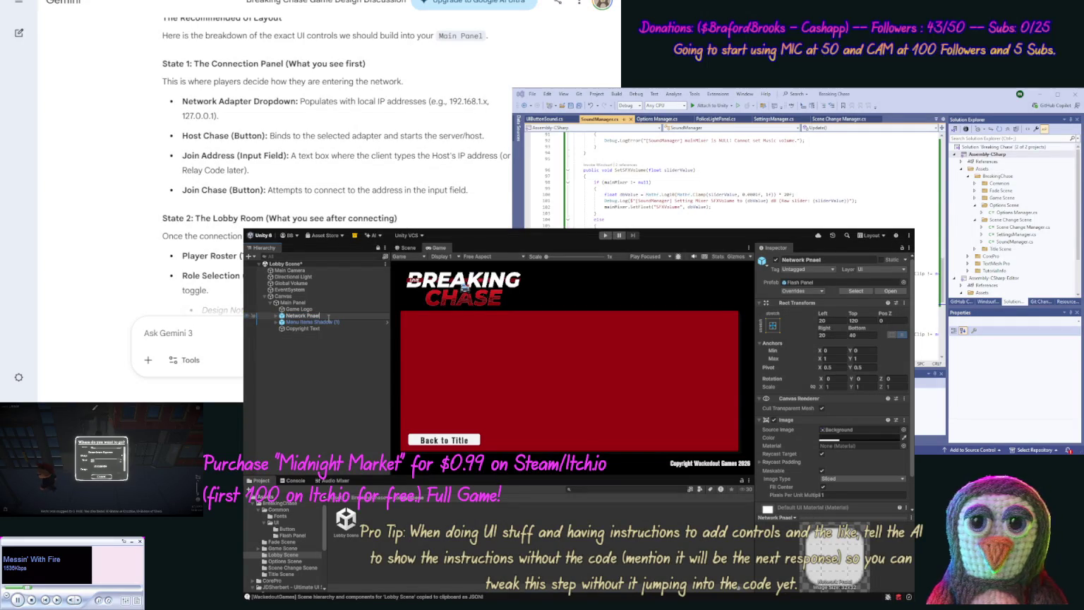
type("Lo")
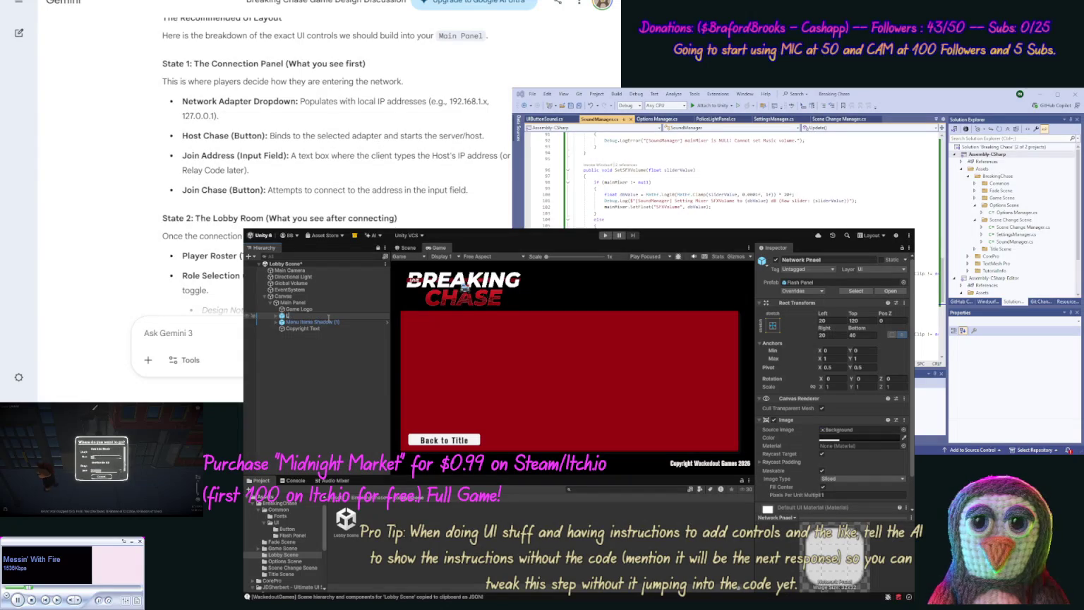
type("bbi")
key("ctrl+a")
type("Connect Pa")
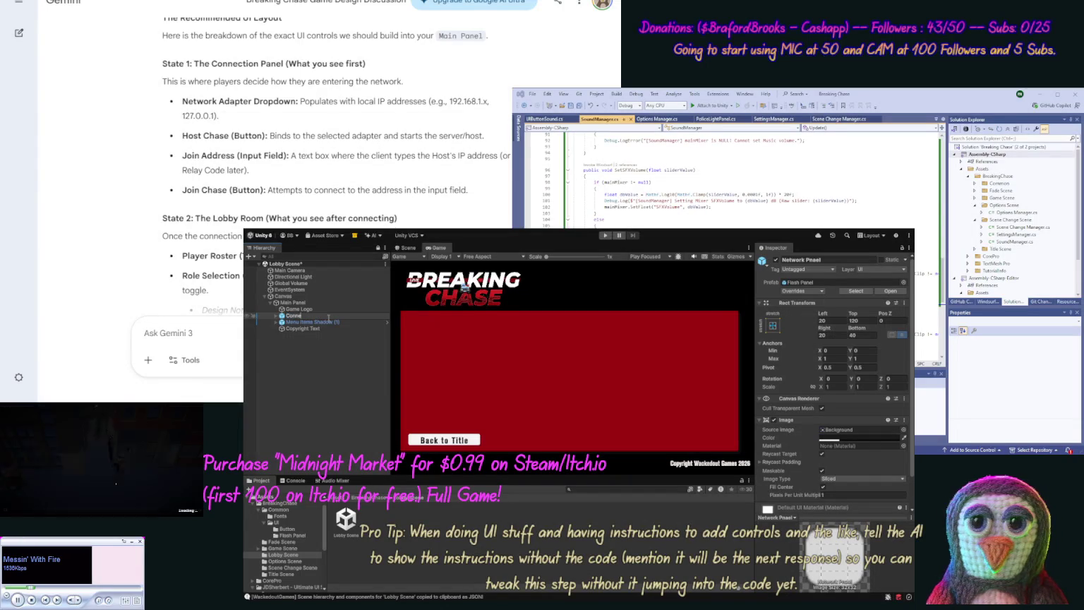
type("nel")
key("Return")
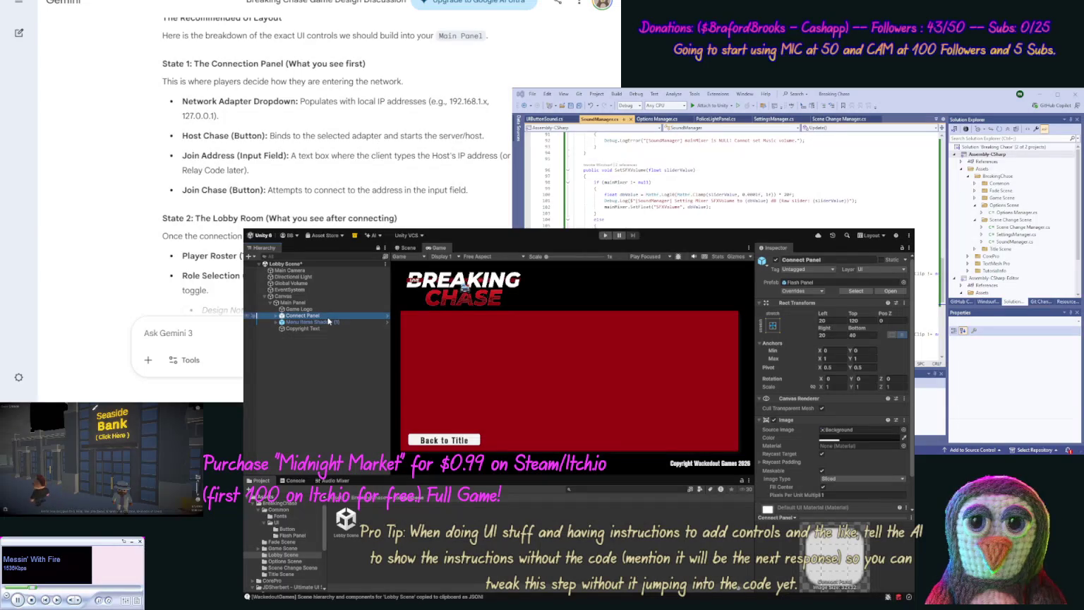
Step: Rename the duplicate Menu Items Shadow (1) to 'Game Setup Panel'
left_click(327, 325)
key("F2")
type("Game Wrapp")
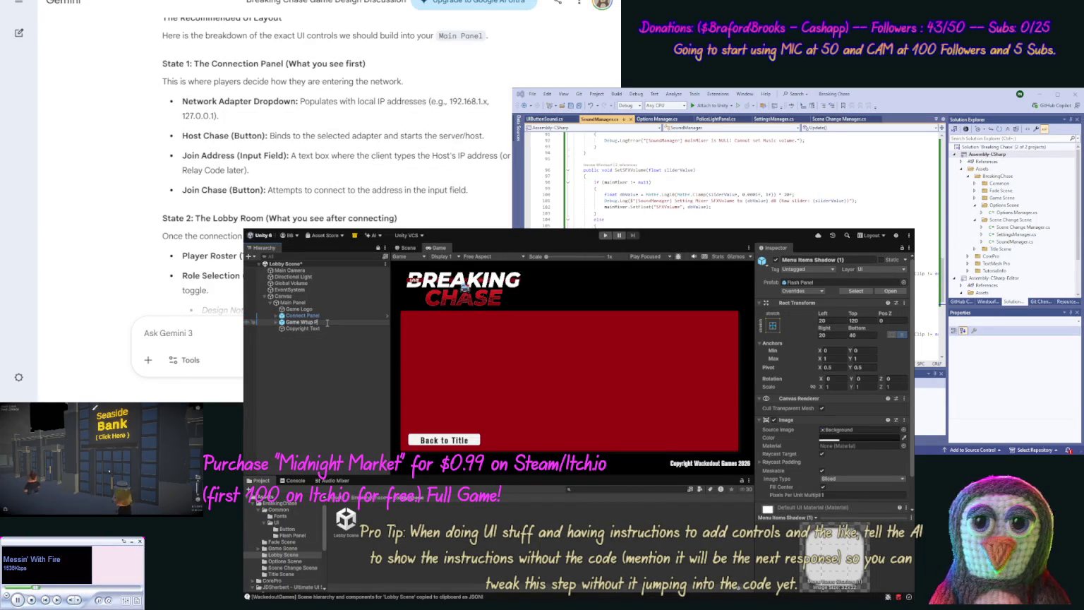
type("Panel")
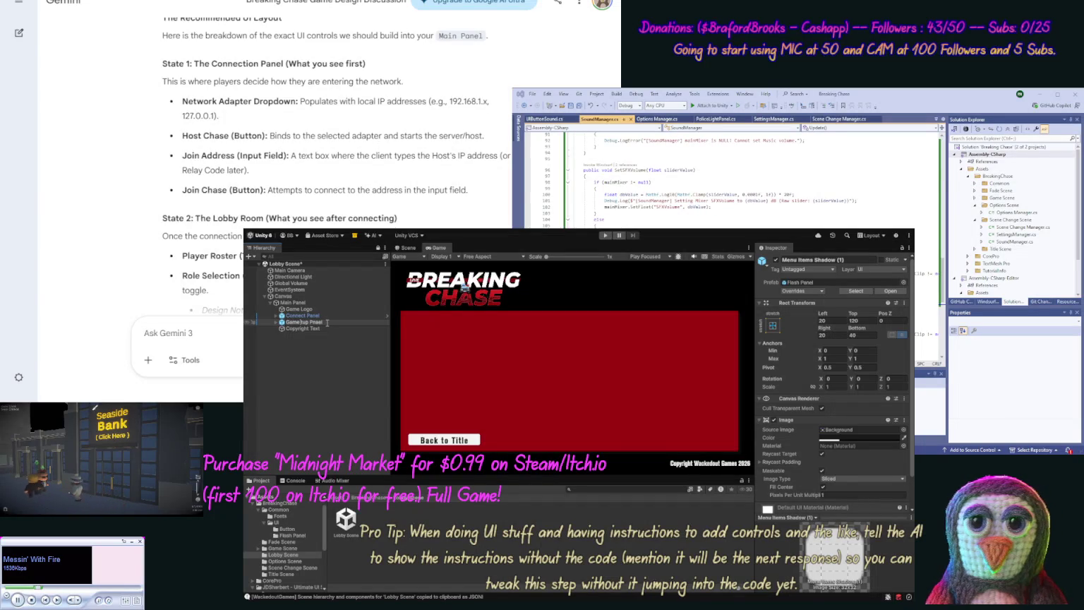
type("Se")
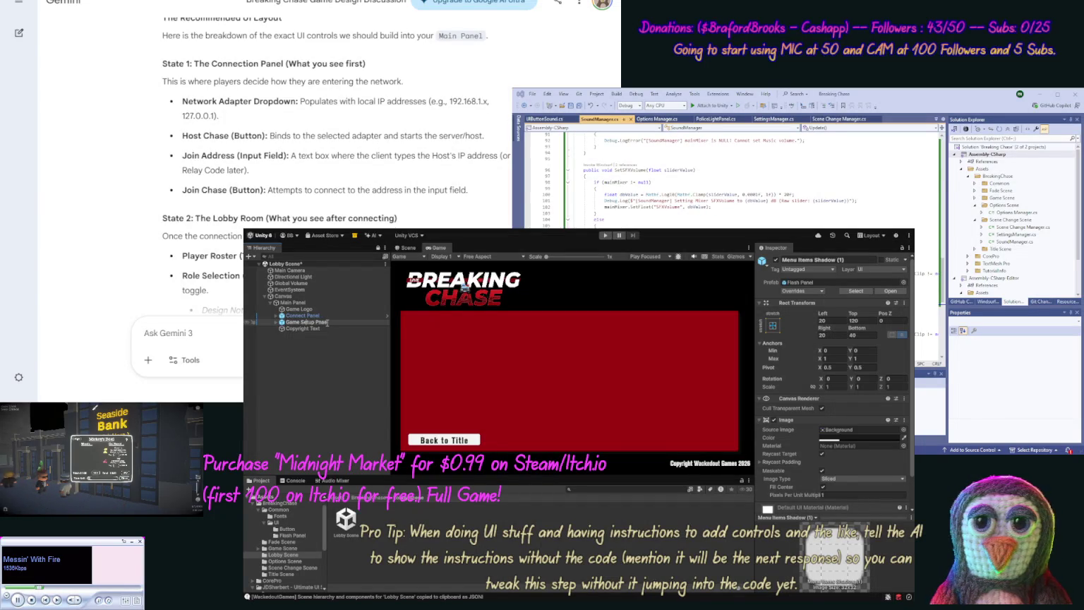
key("BackSpace")
key("BackSpace")
key("BackSpace")
type("nel")
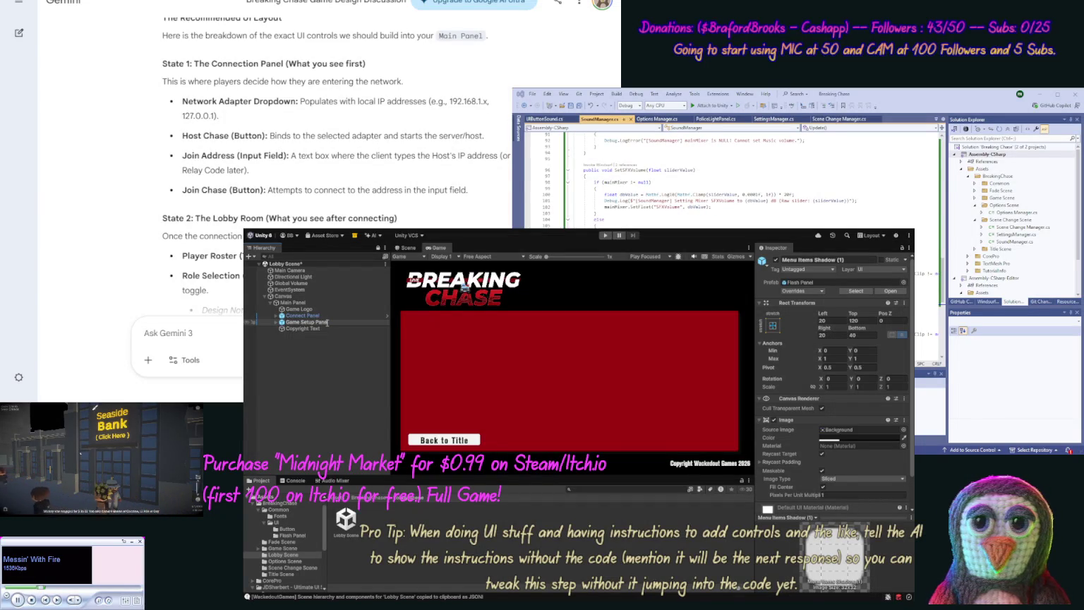
key("Return")
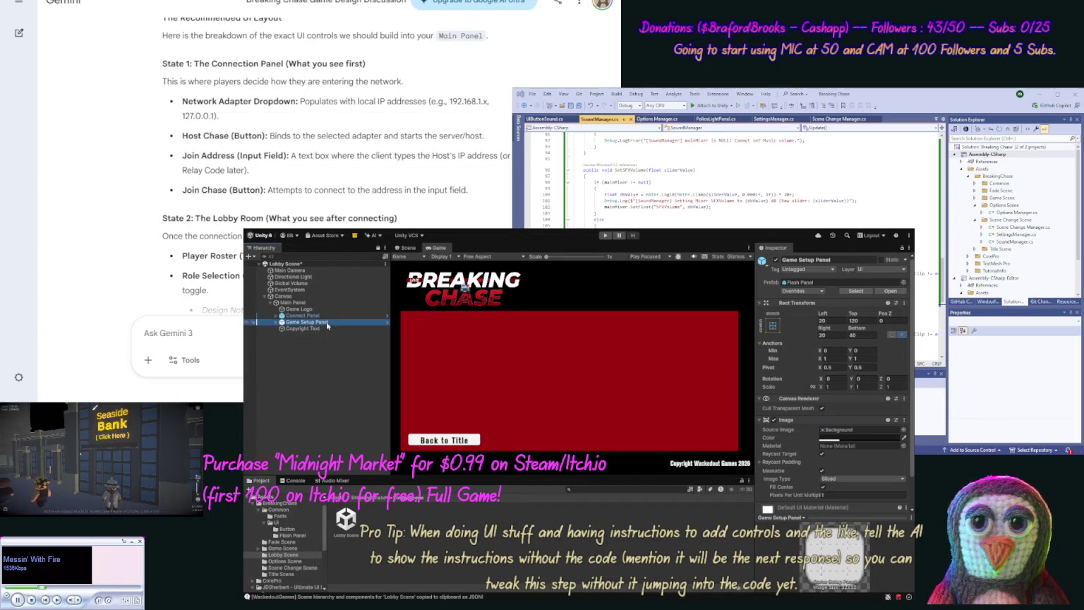
left_click(351, 341)
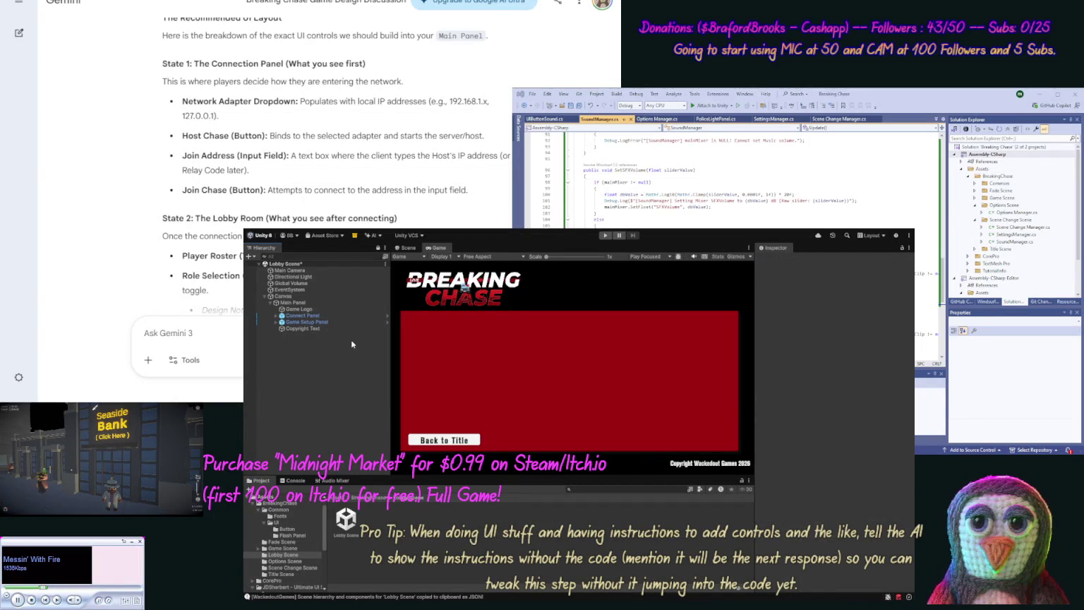
left_click(319, 316)
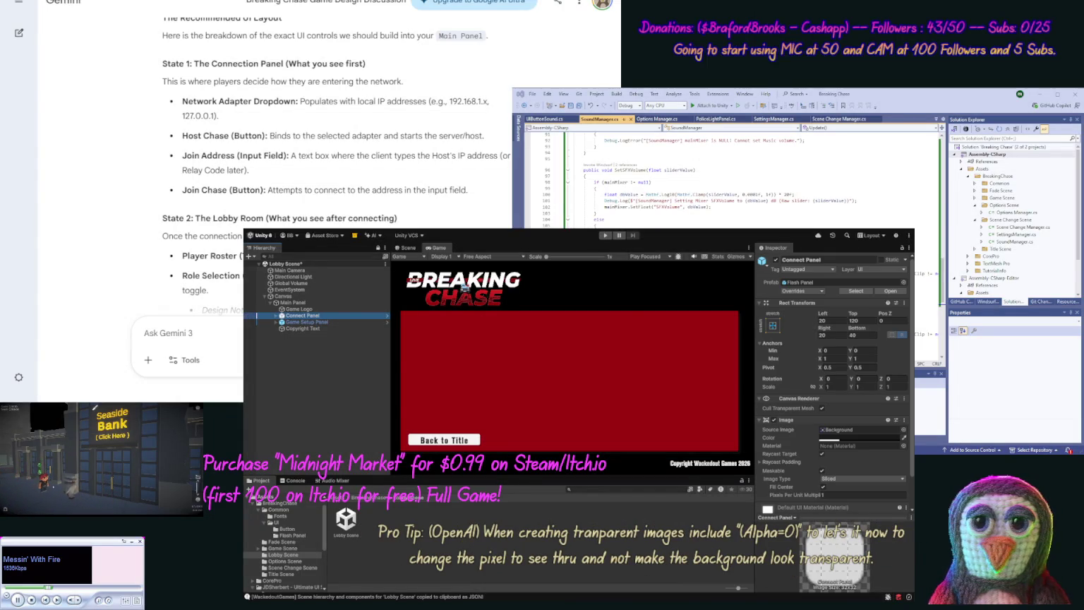
Step: Duplicate the Return button under Connect Panel > Menu Items and frame the canvas in the Scene view
left_click(540, 63)
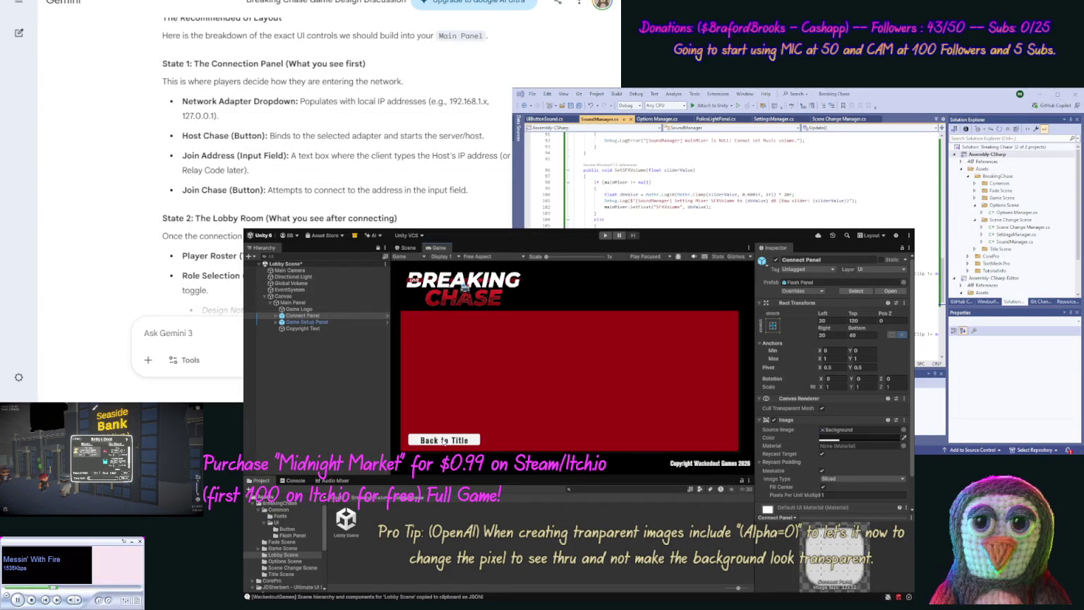
left_click(276, 315)
left_click(281, 323)
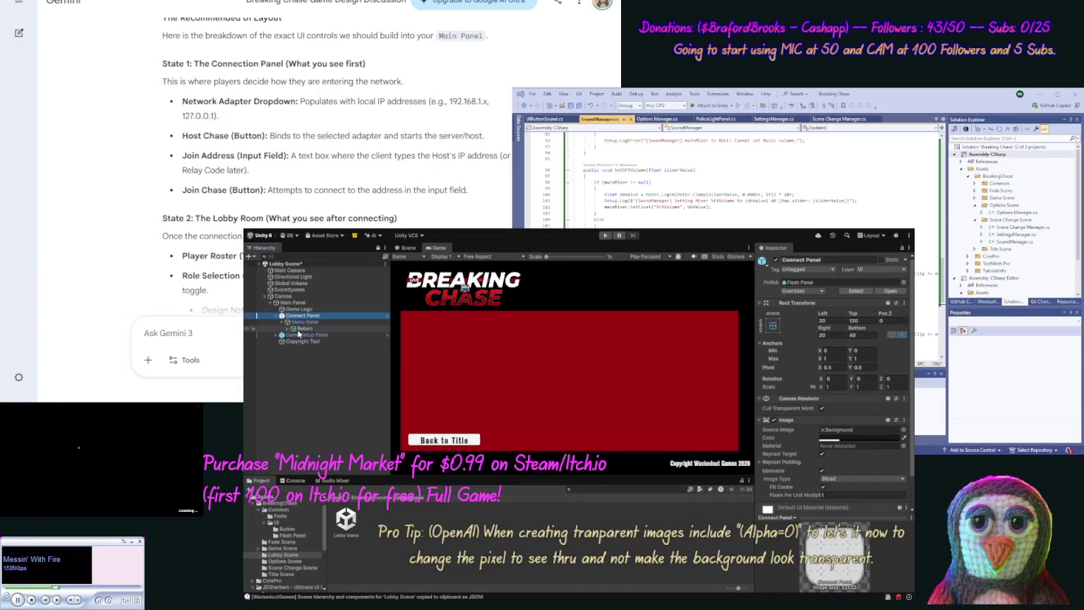
left_click(300, 329)
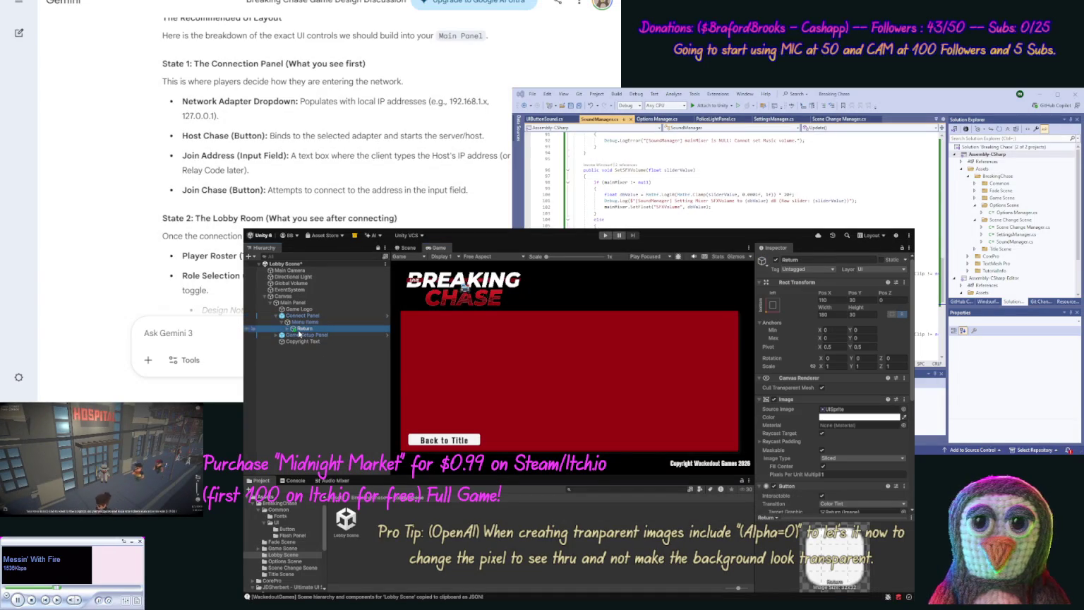
key("ctrl+d")
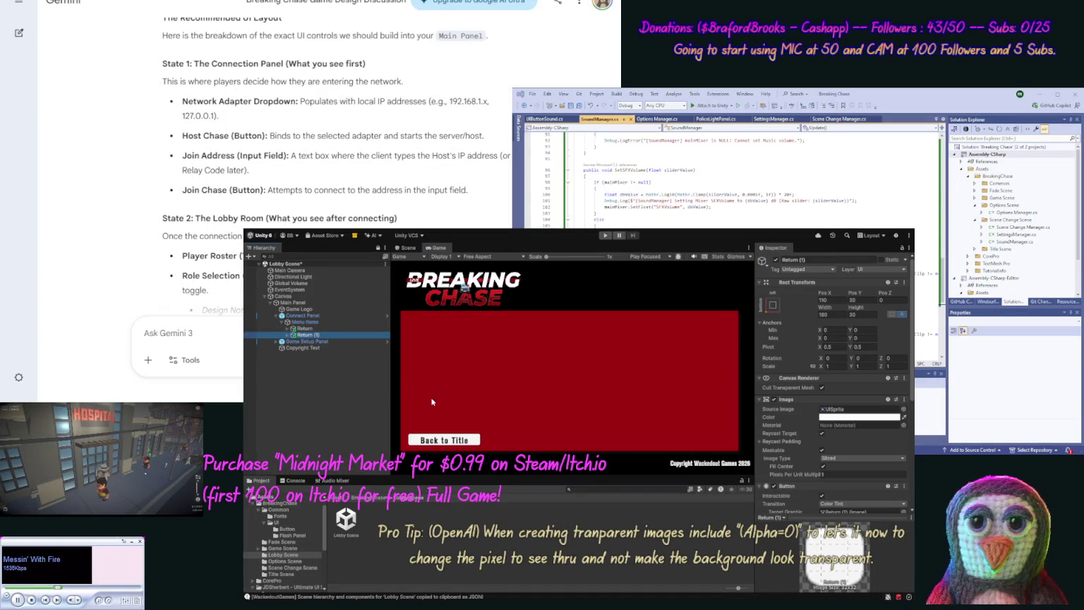
left_click(408, 248)
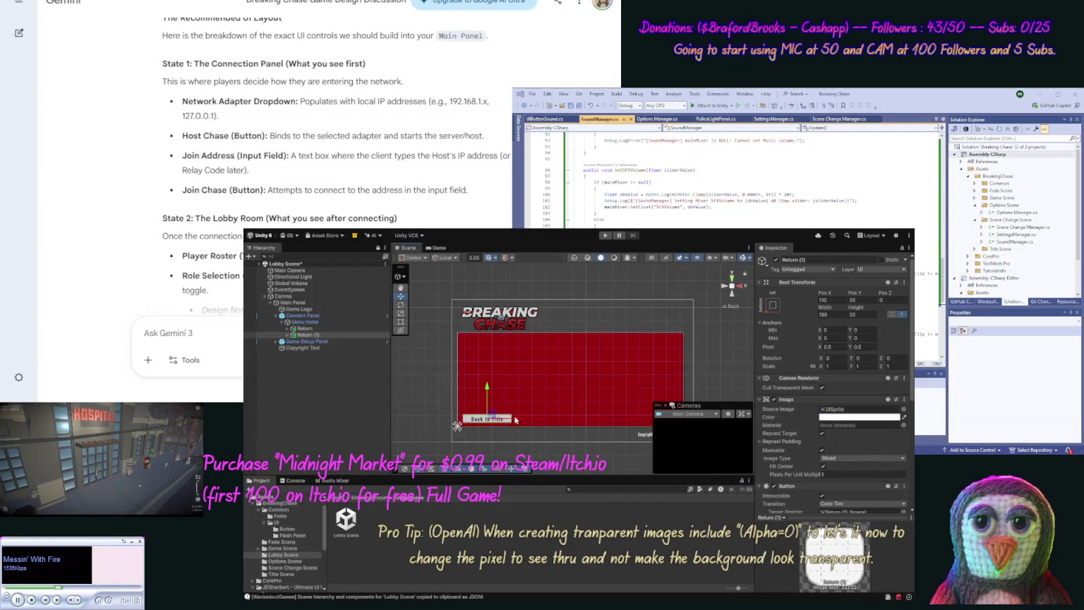
left_click_drag(699, 380, 682, 379)
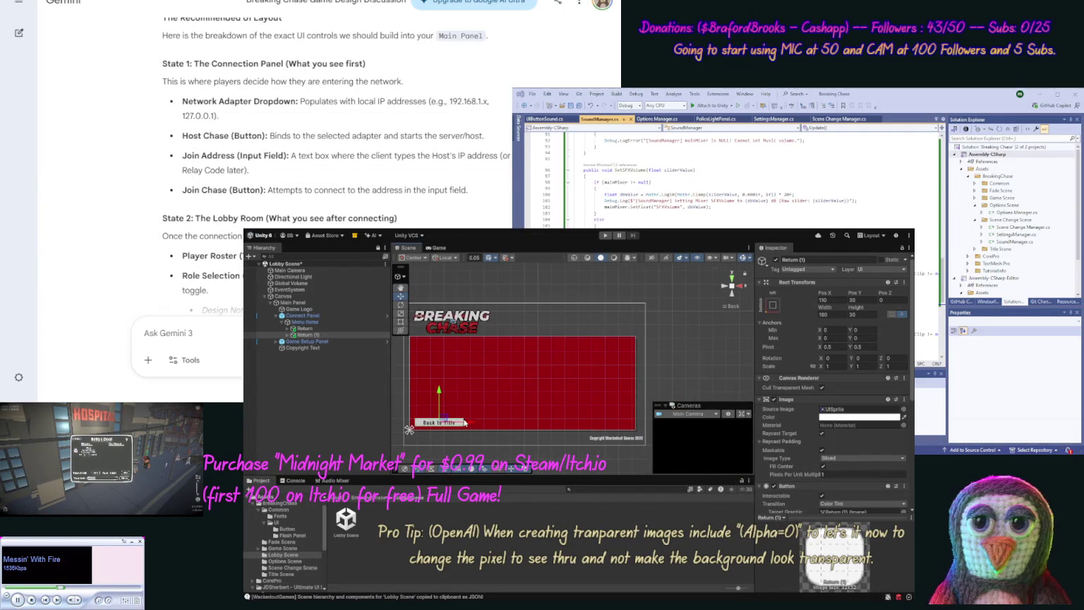
Step: Deactivate Game Setup Panel so only the Connect Panel shows in the scene
left_click_drag(464, 422, 598, 426)
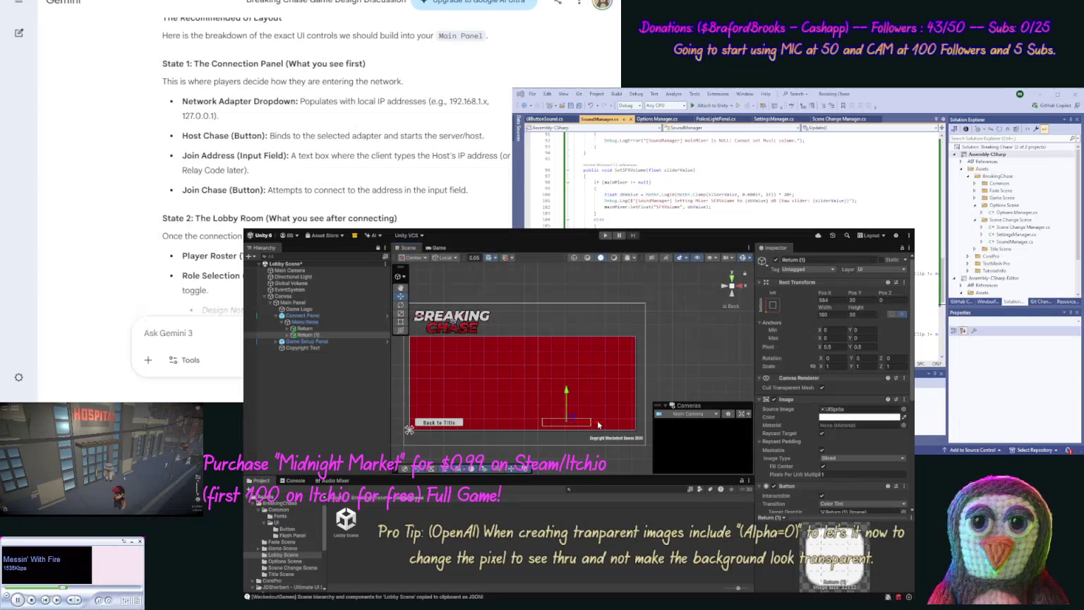
left_click(312, 328)
left_click_drag(312, 329, 303, 345)
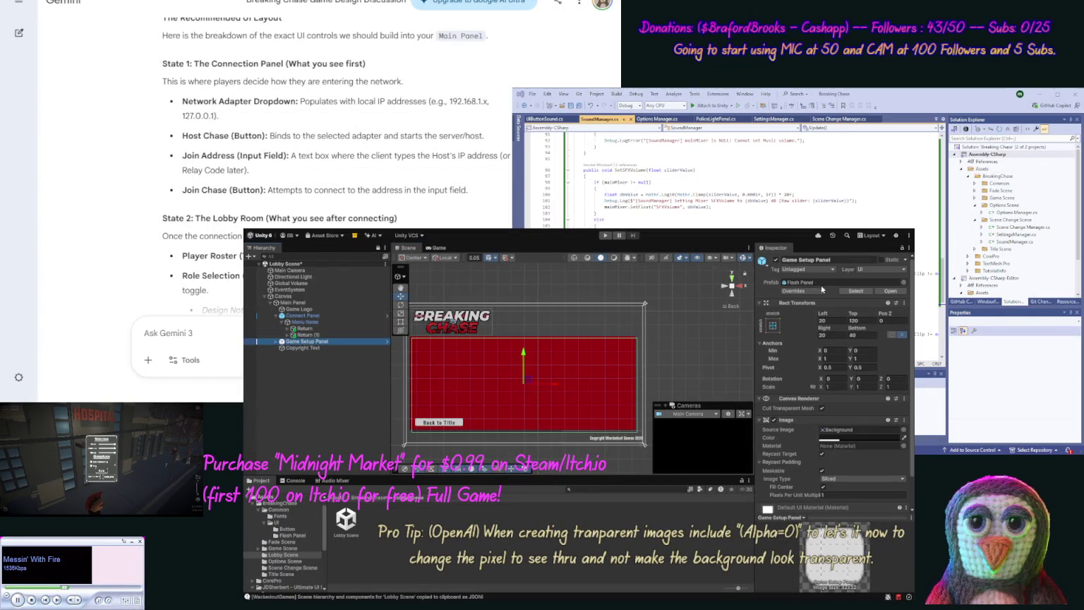
left_click(776, 260)
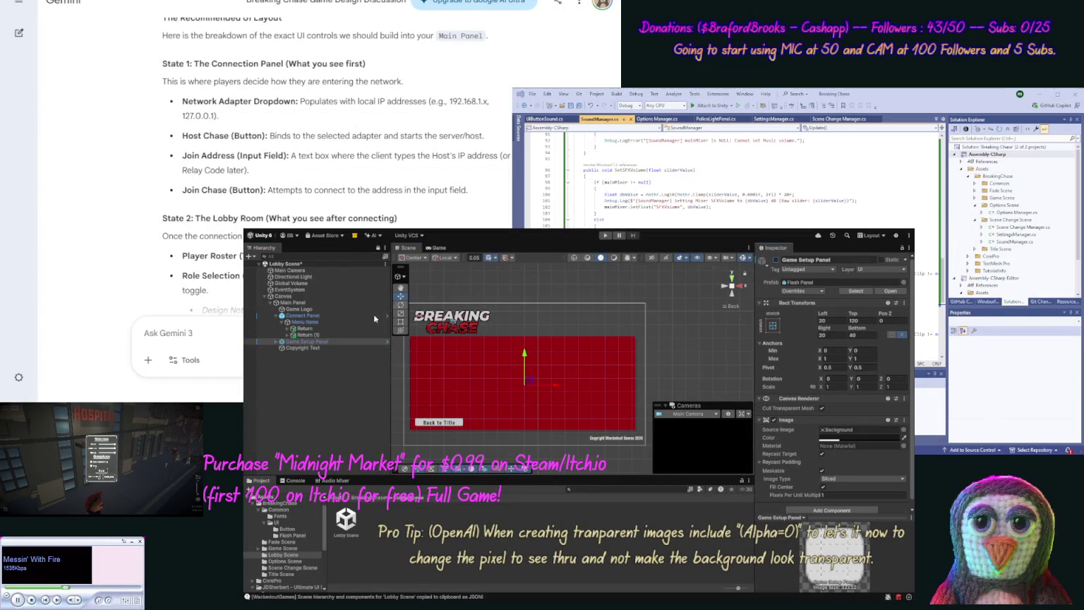
Step: Move Return (1) to the panel's bottom-right, setting its Pos X to -110
left_click(322, 336)
left_click_drag(473, 423, 635, 422)
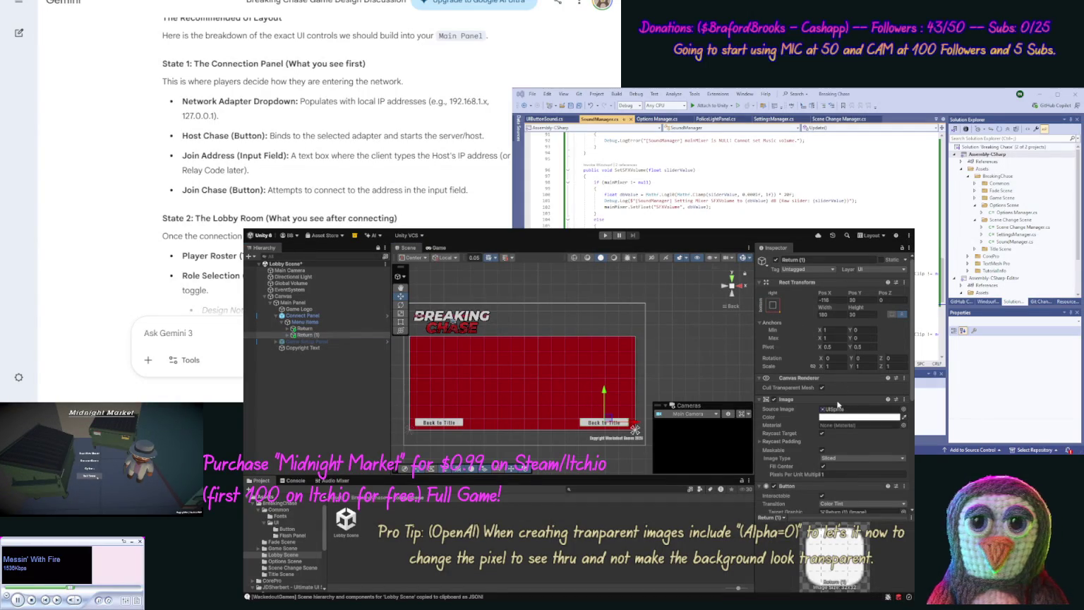
left_click(303, 329)
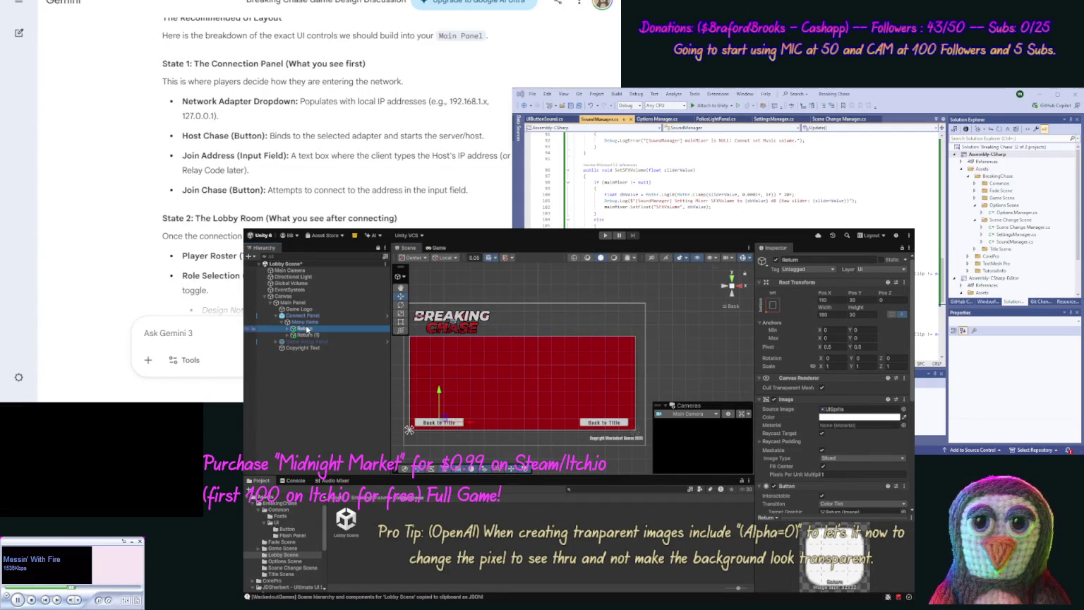
left_click(841, 300)
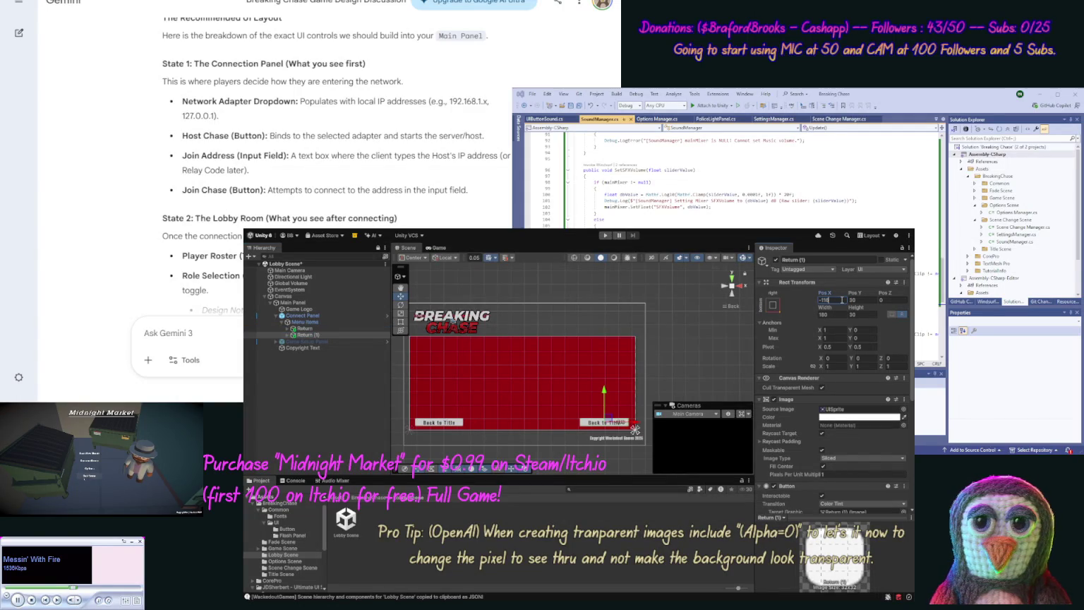
key("BackSpace")
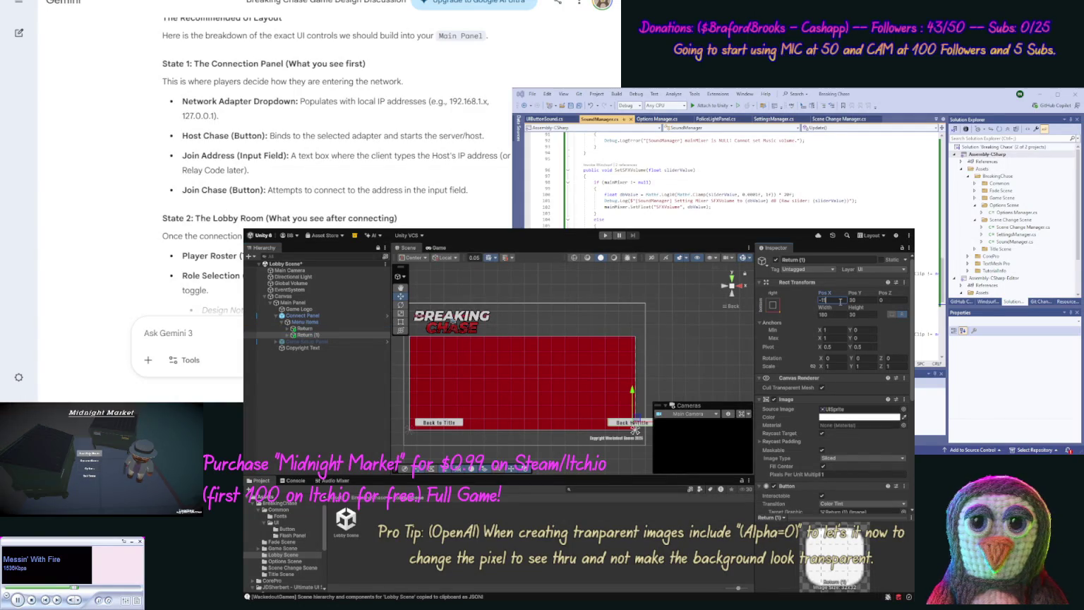
type("0")
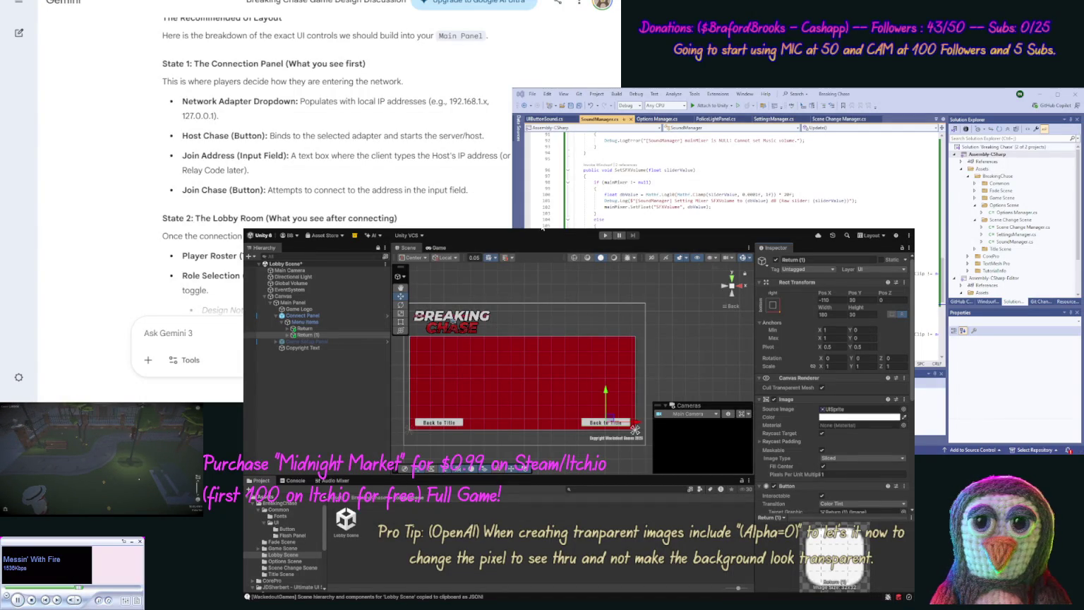
left_click(286, 336)
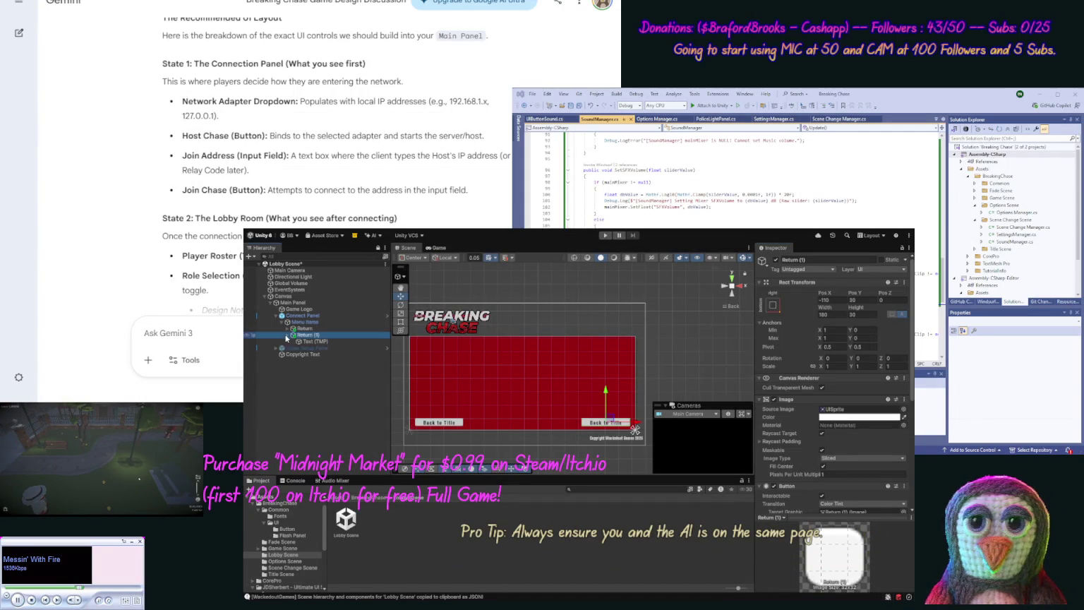
Step: Rename Return (1) to 'Connect' and change its Text (TMP) label to 'Connect'
left_click(327, 337)
type("Connect")
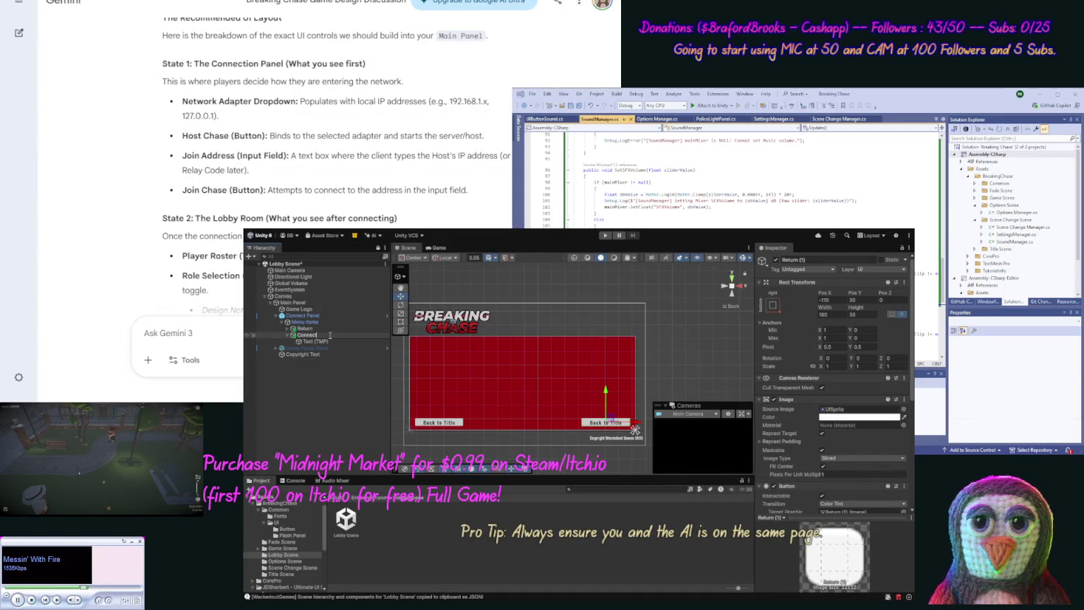
key("Return")
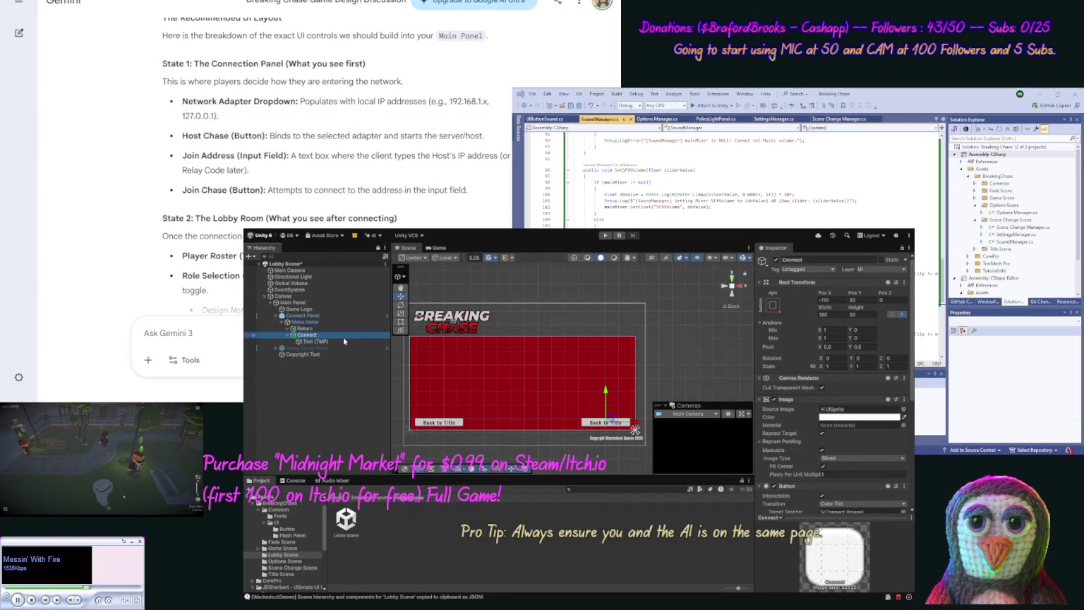
left_click(344, 341)
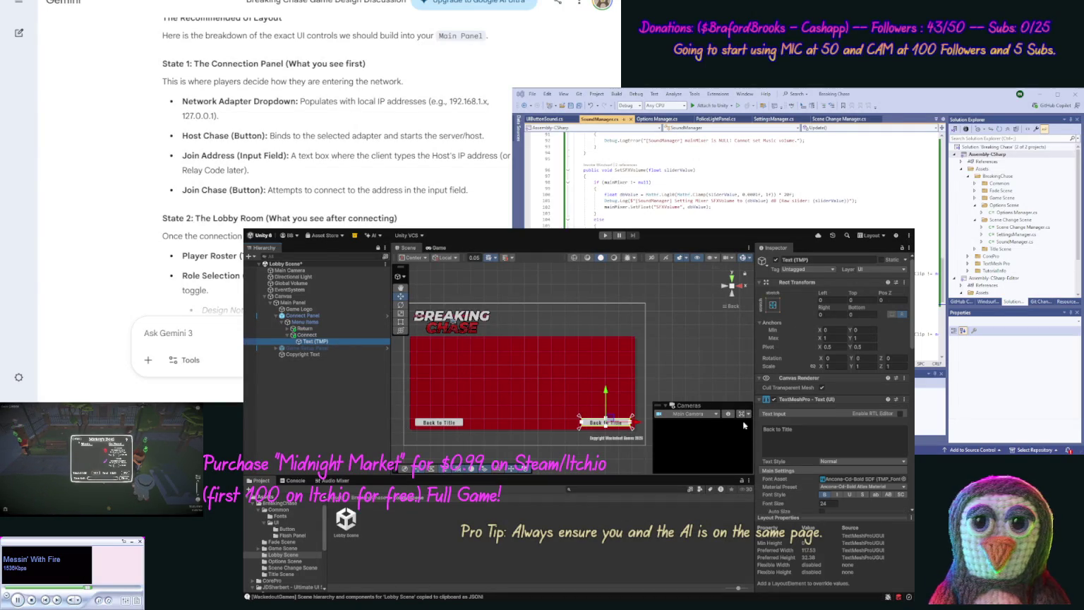
type("Conn")
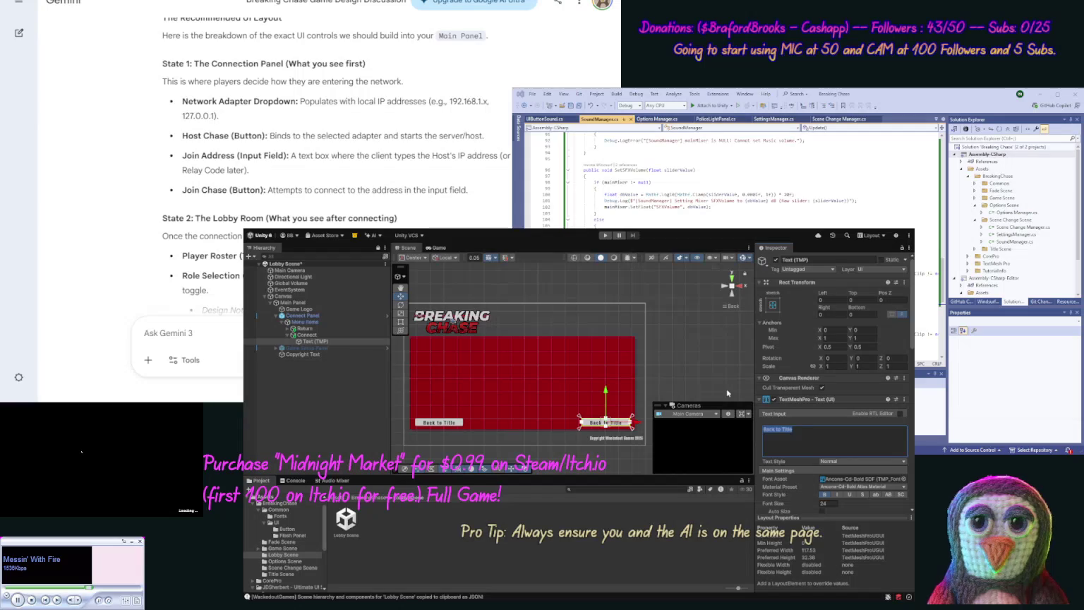
type("ect")
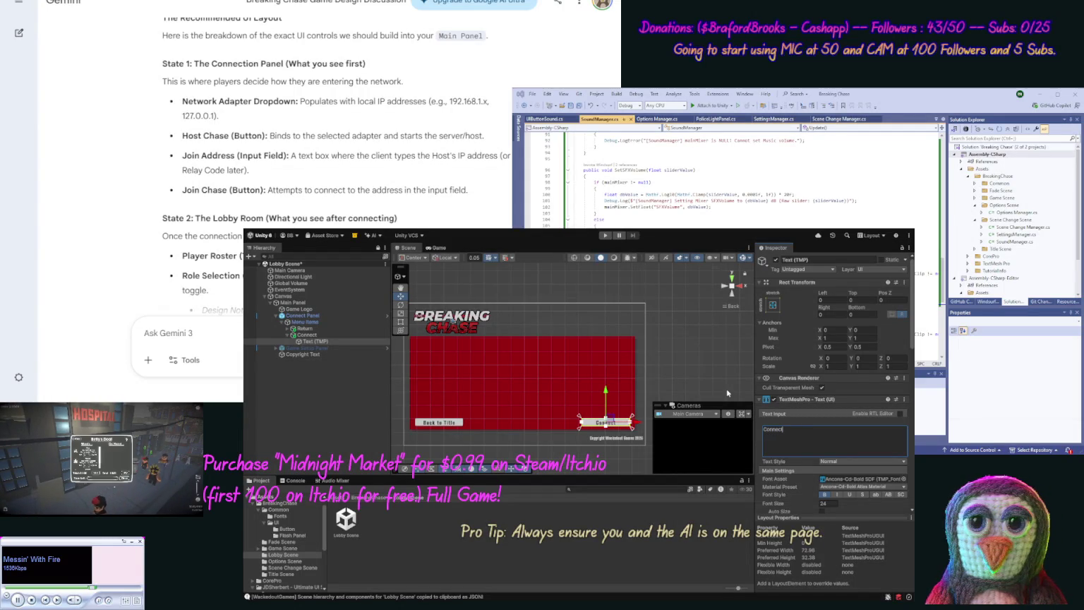
key("Escape")
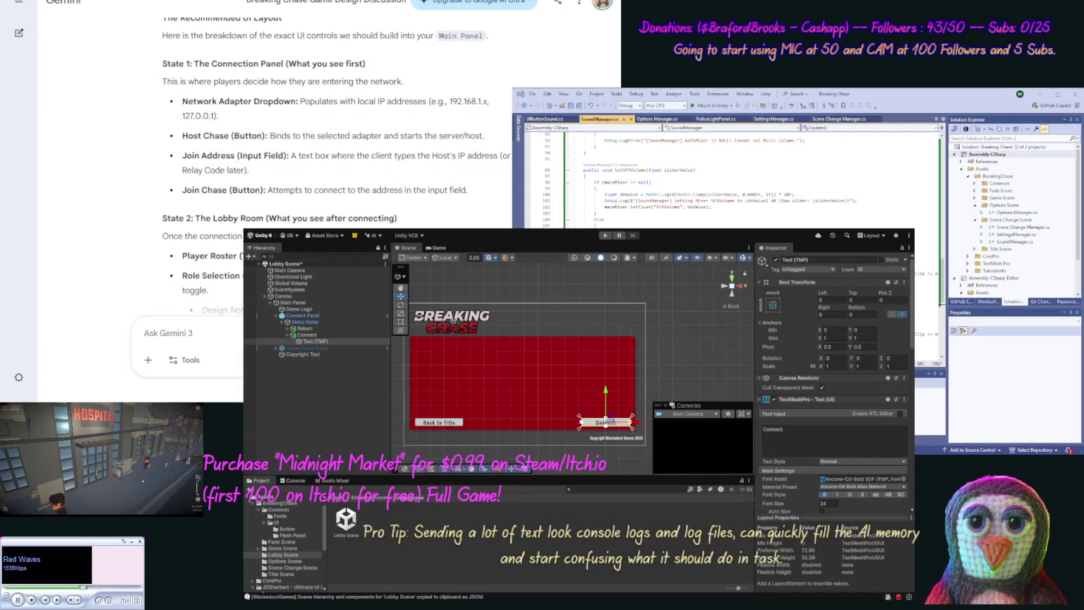
Step: Duplicate the Connect button's Text (TMP) label, move it under Menu Items, and size it between the buttons
left_click(688, 229)
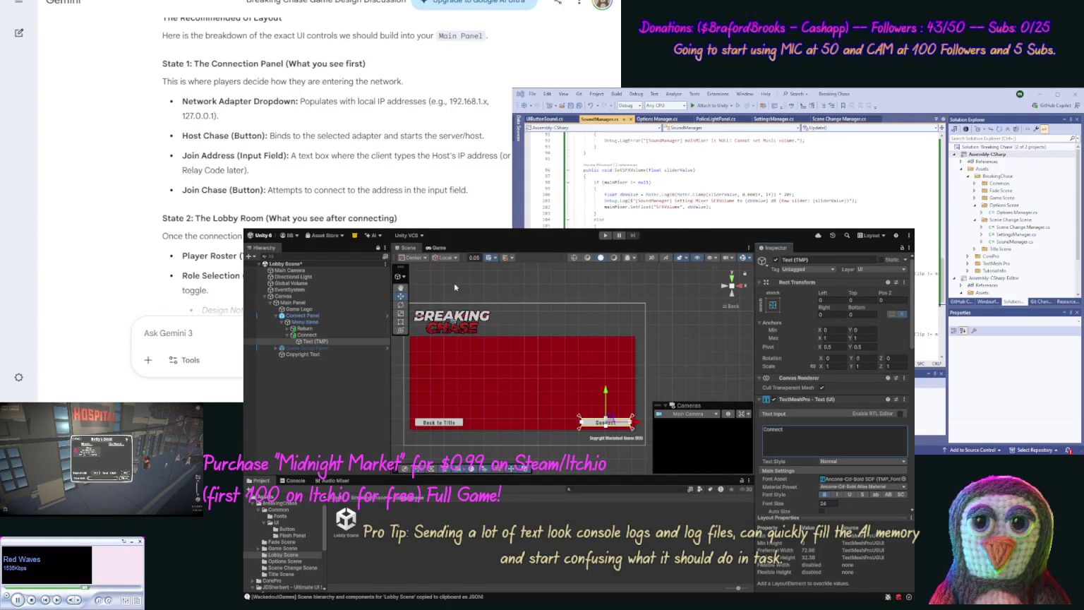
left_click(308, 342)
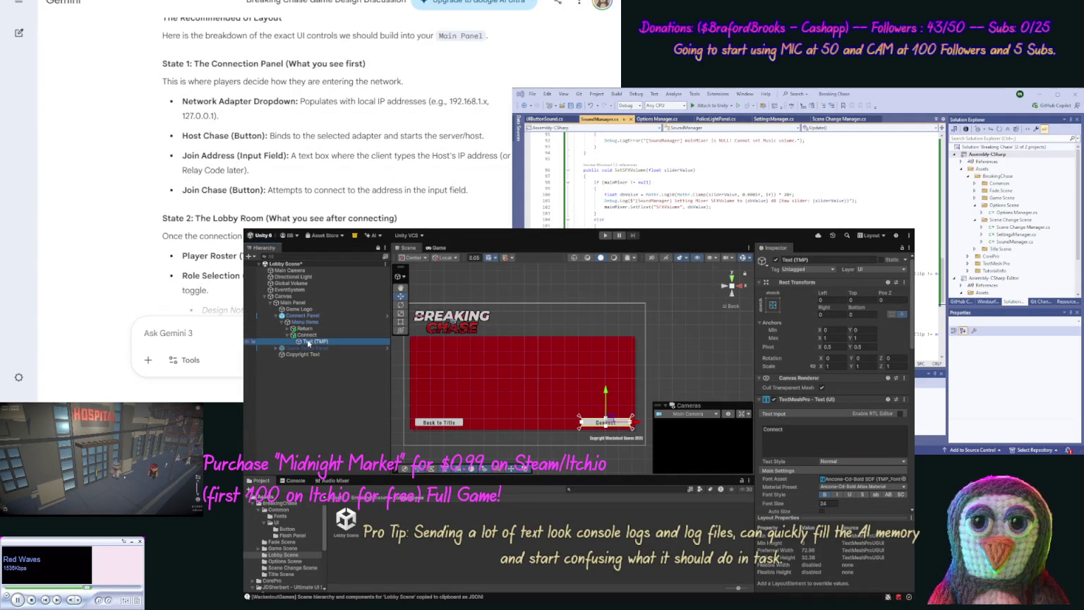
key("ctrl+d")
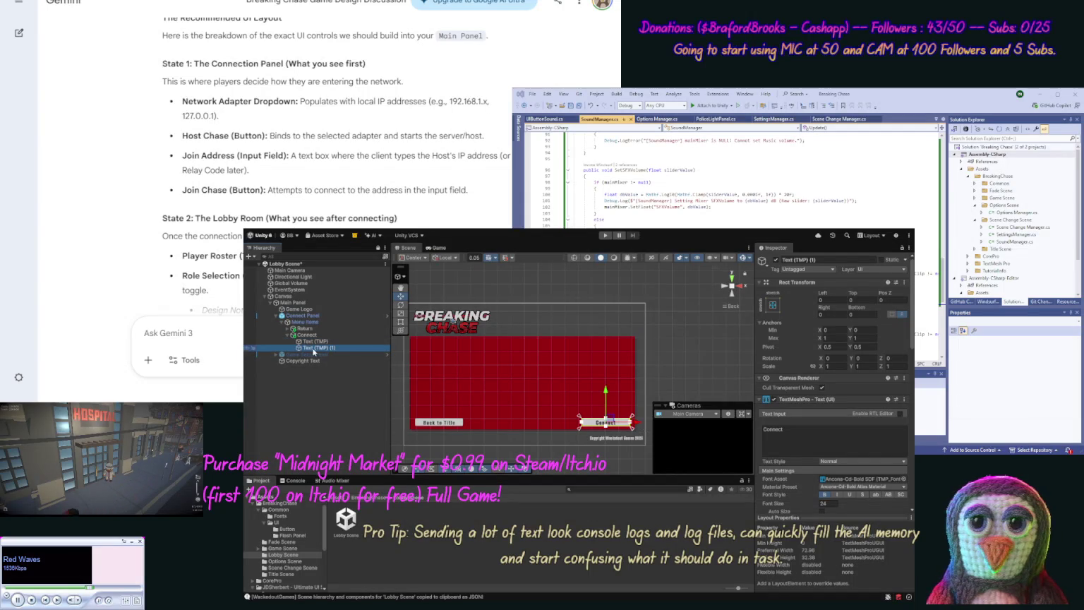
mouse_move(315, 351)
left_mouse_down()
mouse_move(307, 324)
mouse_move(570, 419)
left_mouse_up()
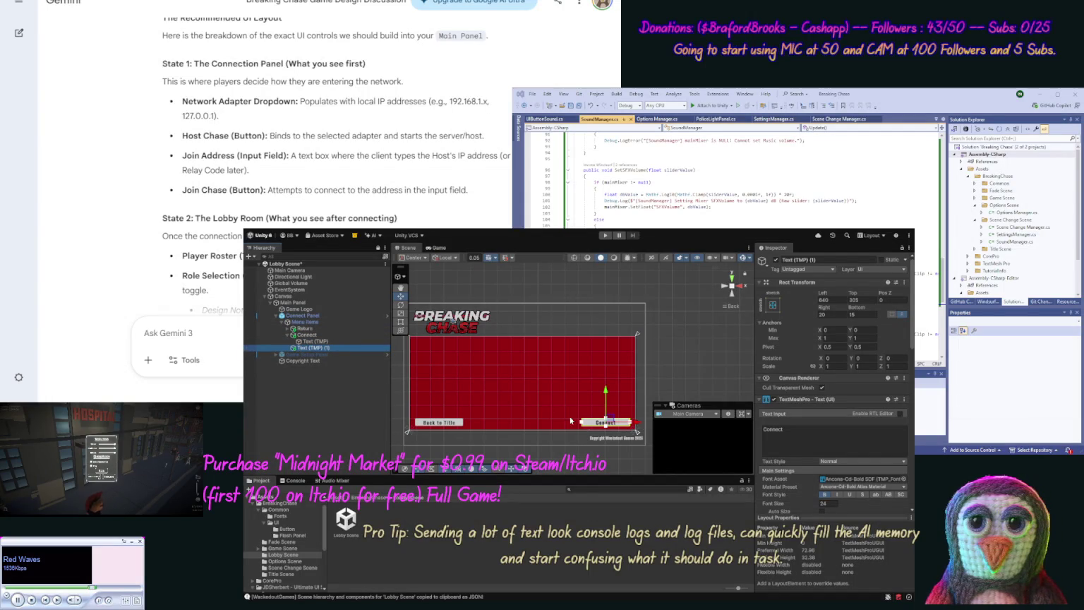
left_click_drag(635, 424, 540, 425)
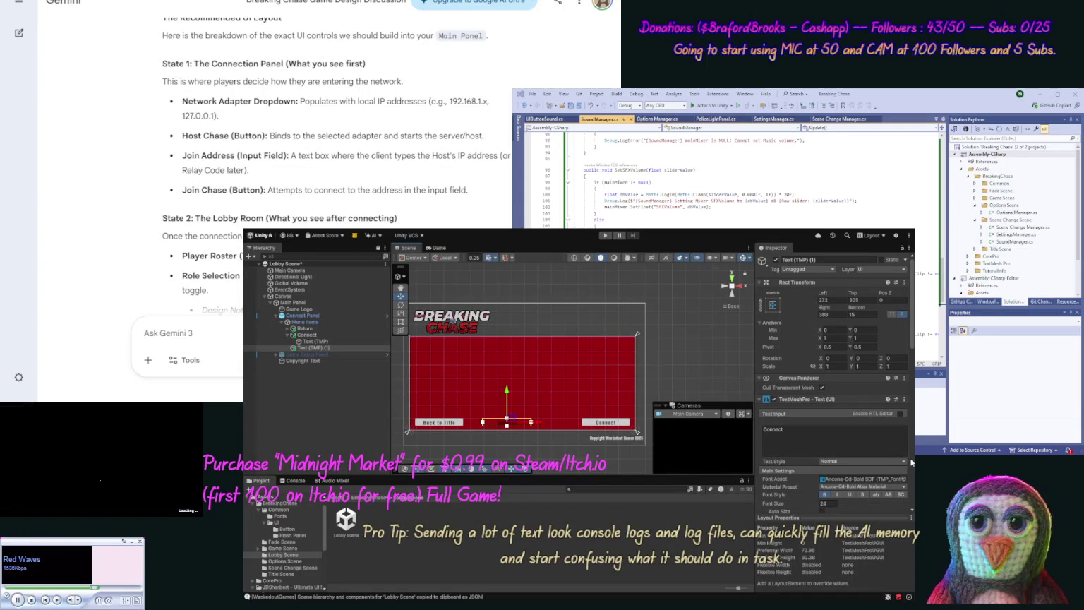
scroll(913, 463, "down", 3)
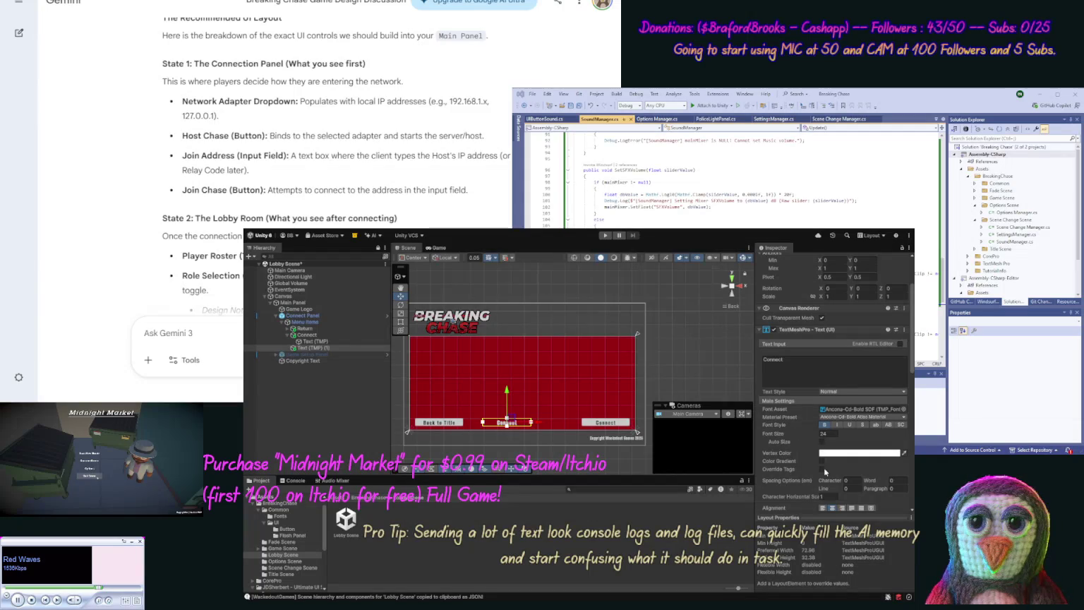
Step: Change the copied label's text from 'Connect' to 'IP Address :'
left_click(799, 366)
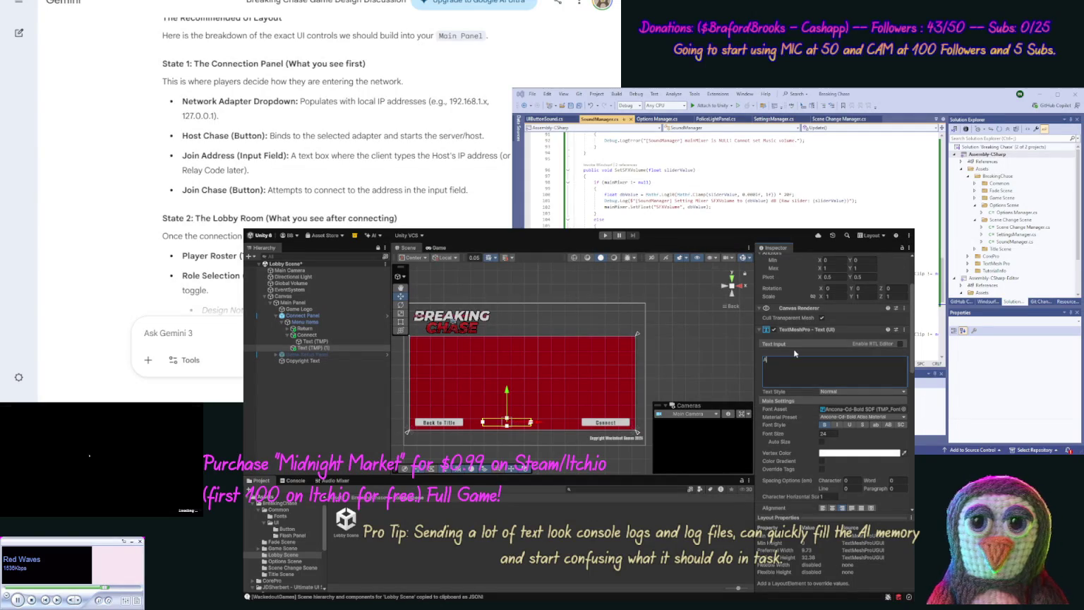
key("BackSpace")
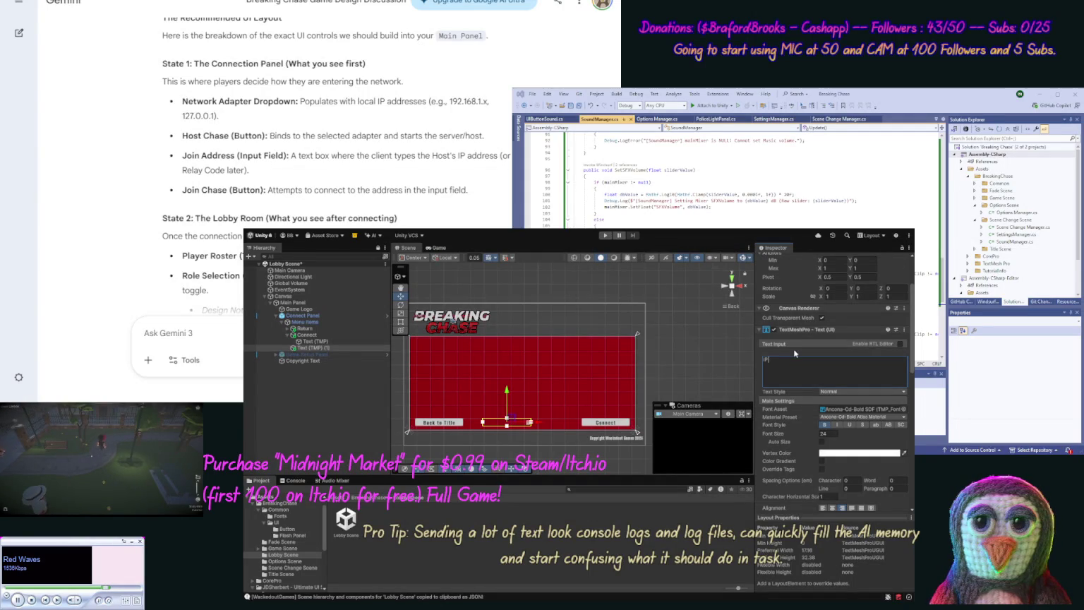
type(" Address :")
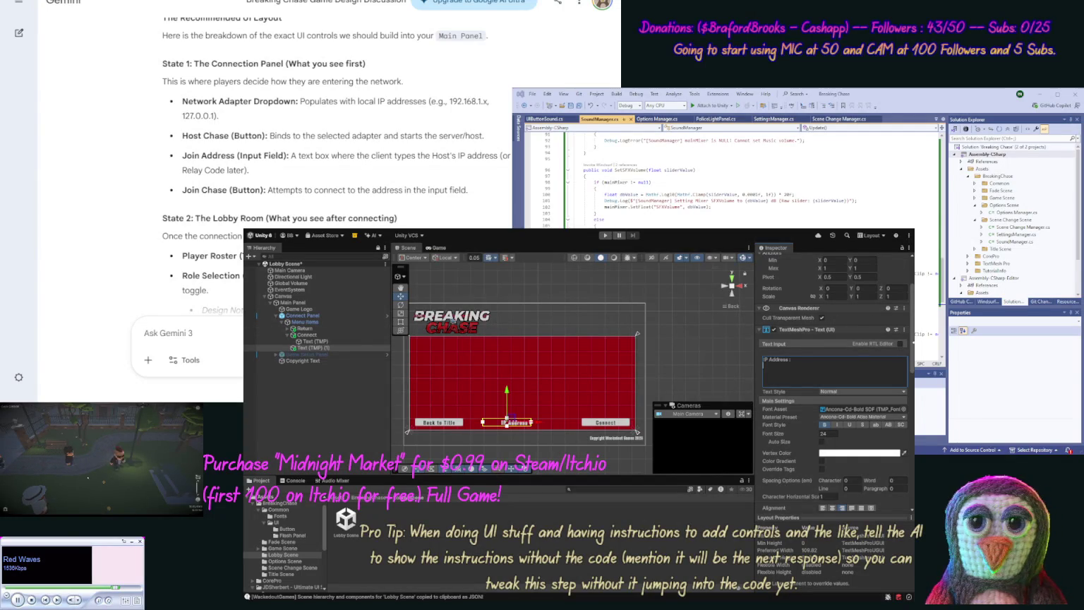
scroll(845, 311, "up", 3)
Step: Switch the IP Address label from a stretch anchor to a fixed-size anchor preset
left_click(826, 314)
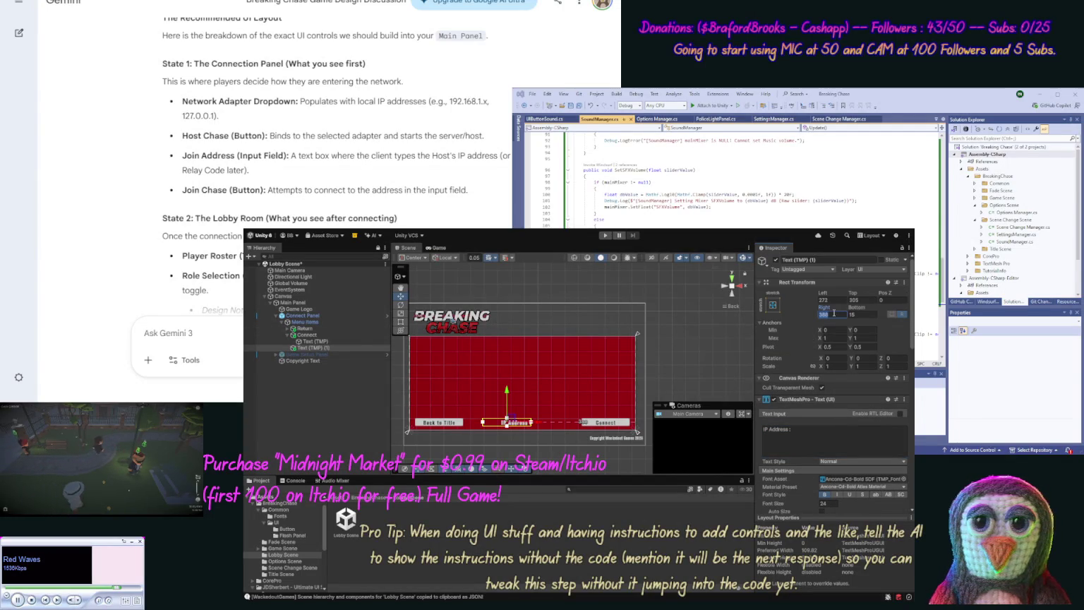
left_click(768, 307)
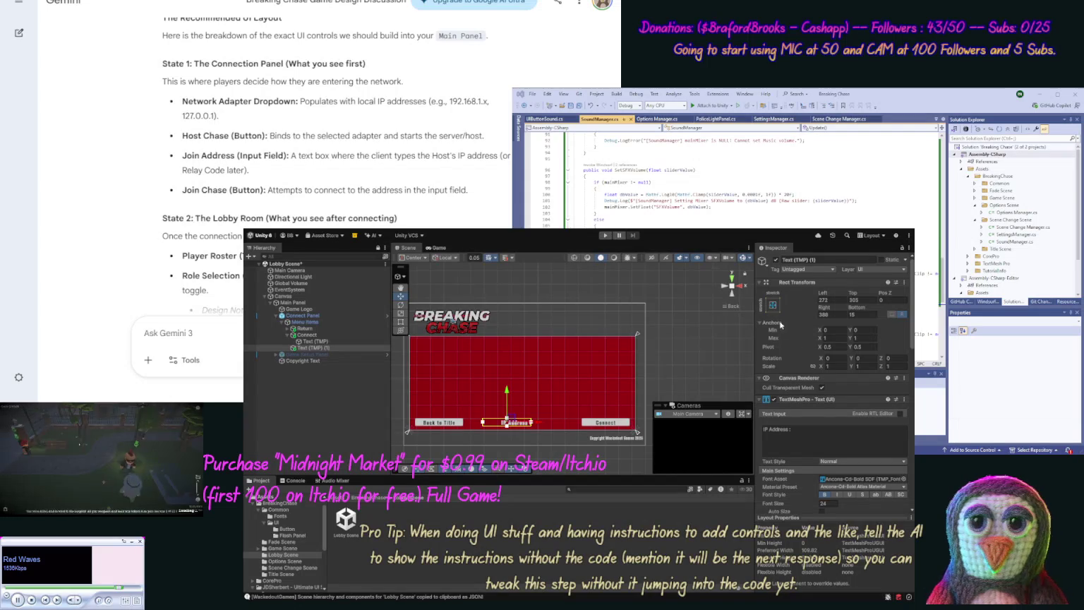
left_click(839, 404)
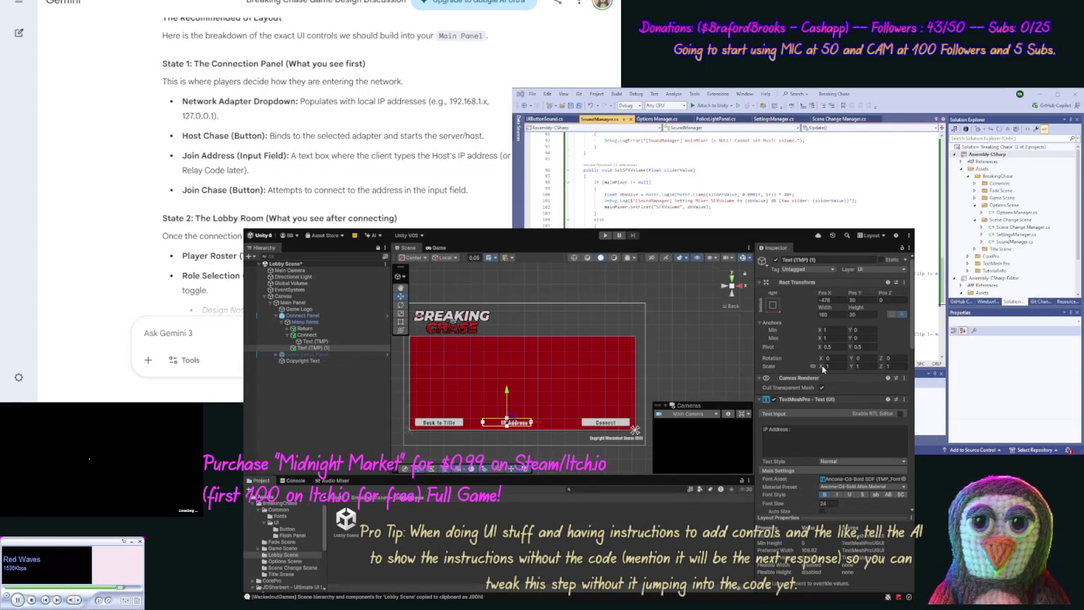
left_click(315, 336)
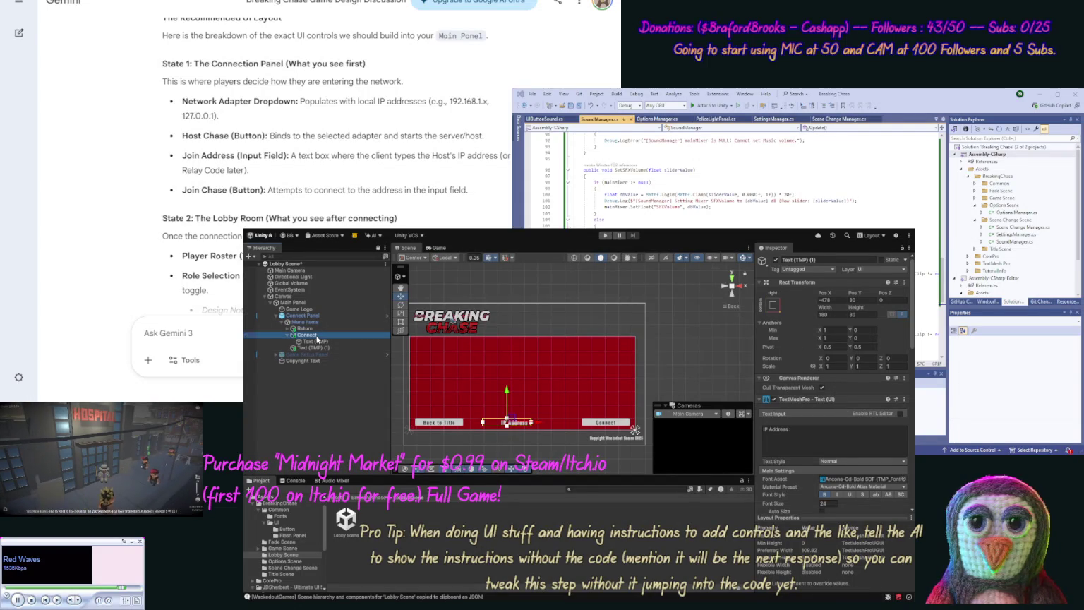
left_click(287, 336)
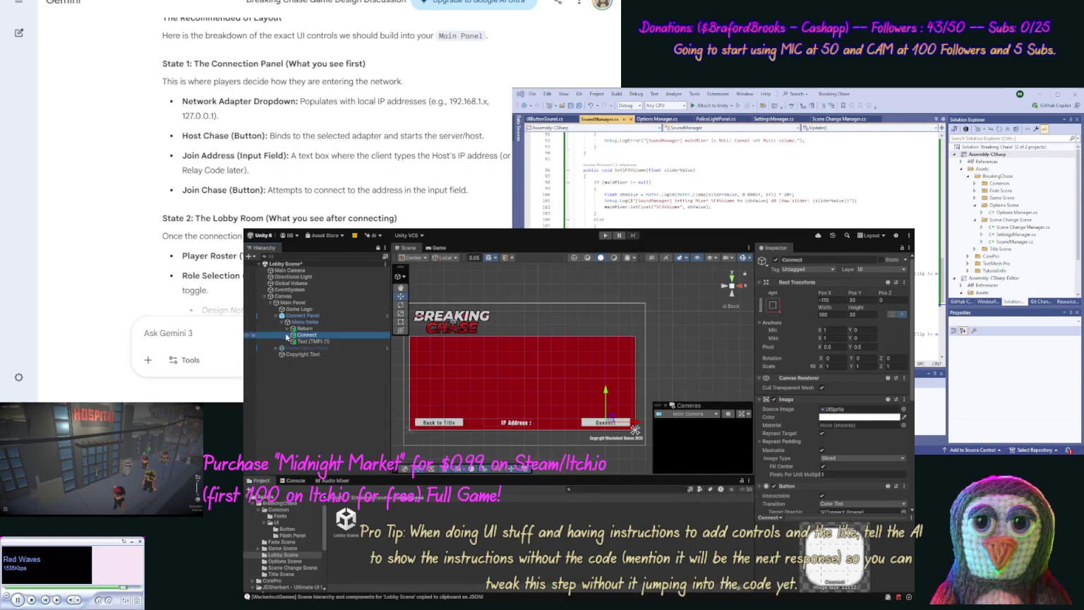
left_click(313, 341)
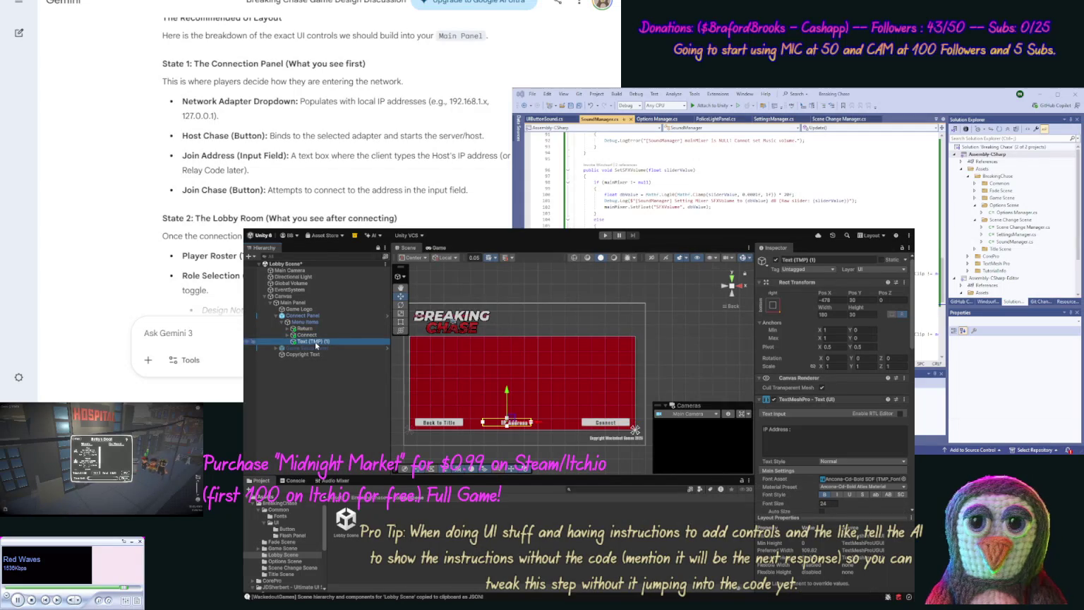
Step: Set the IP Address label's width to 140, then select Menu Items as the new control's parent
left_click(836, 314)
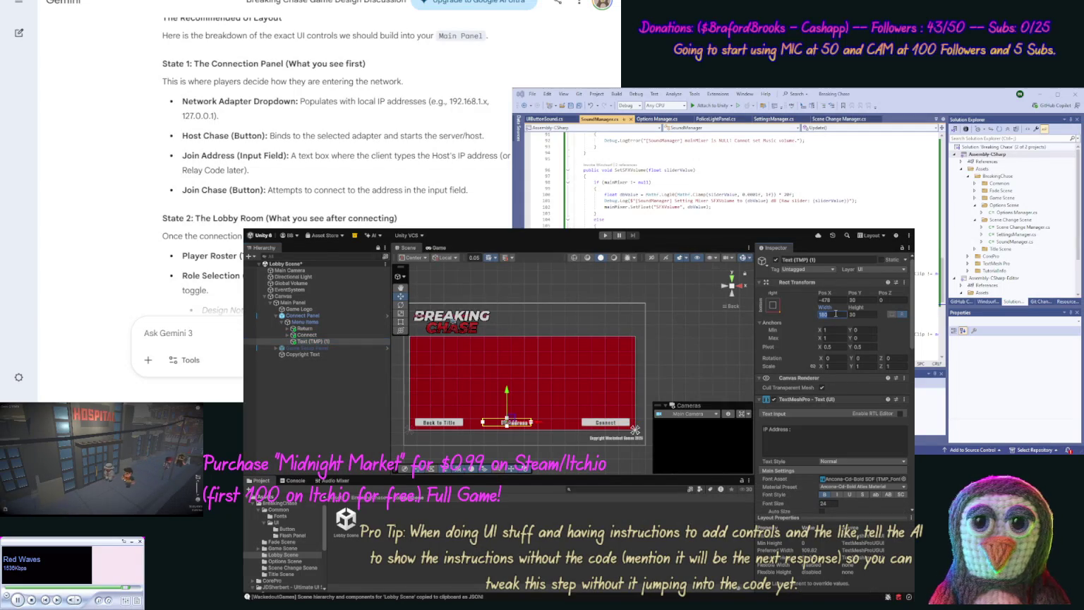
type("90")
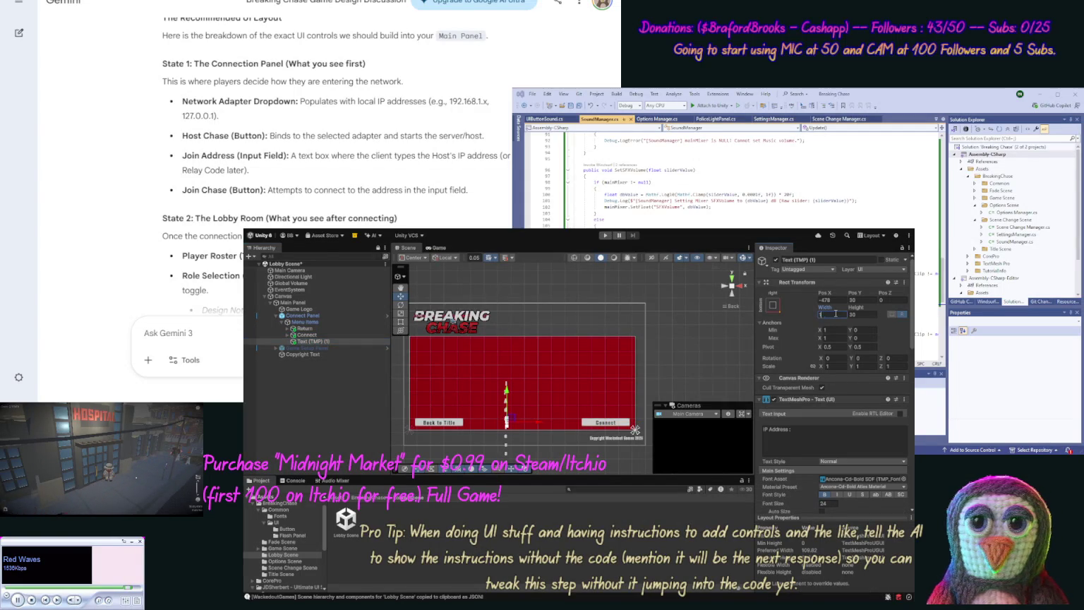
type("20")
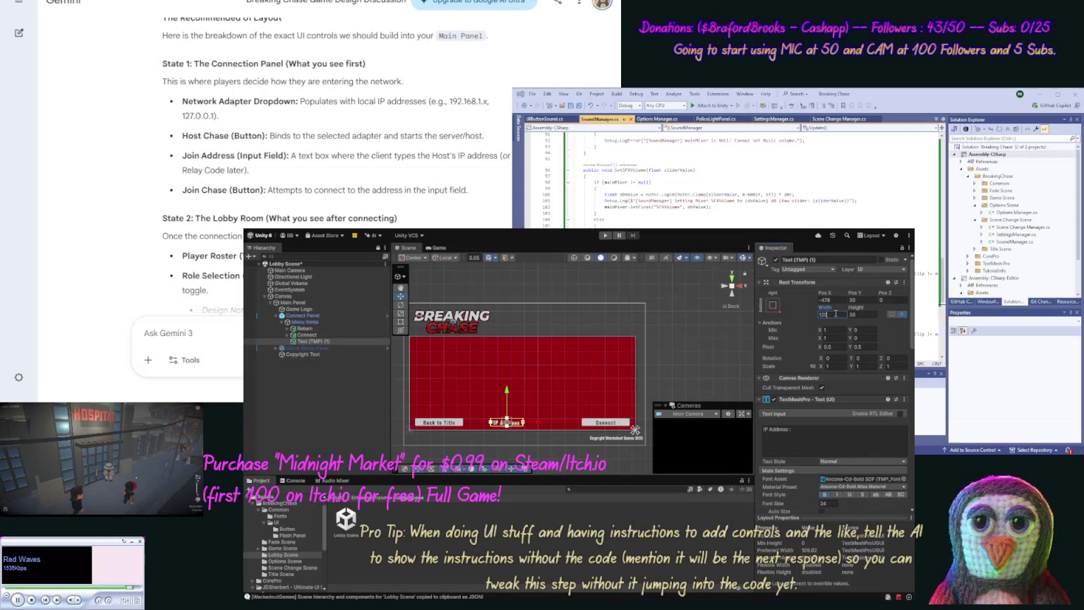
key("Return")
type("1")
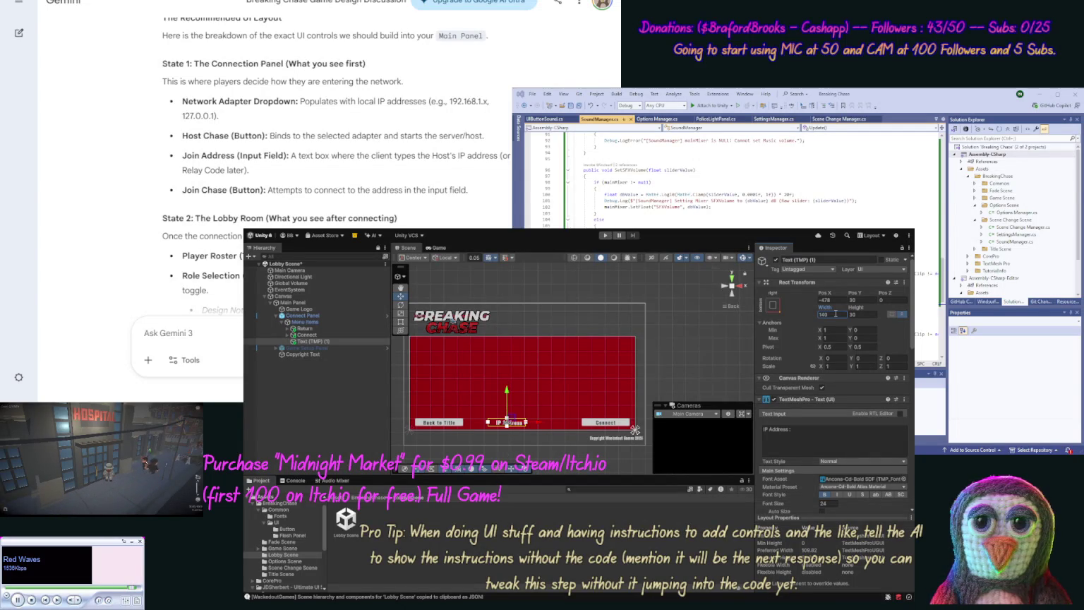
key("Return")
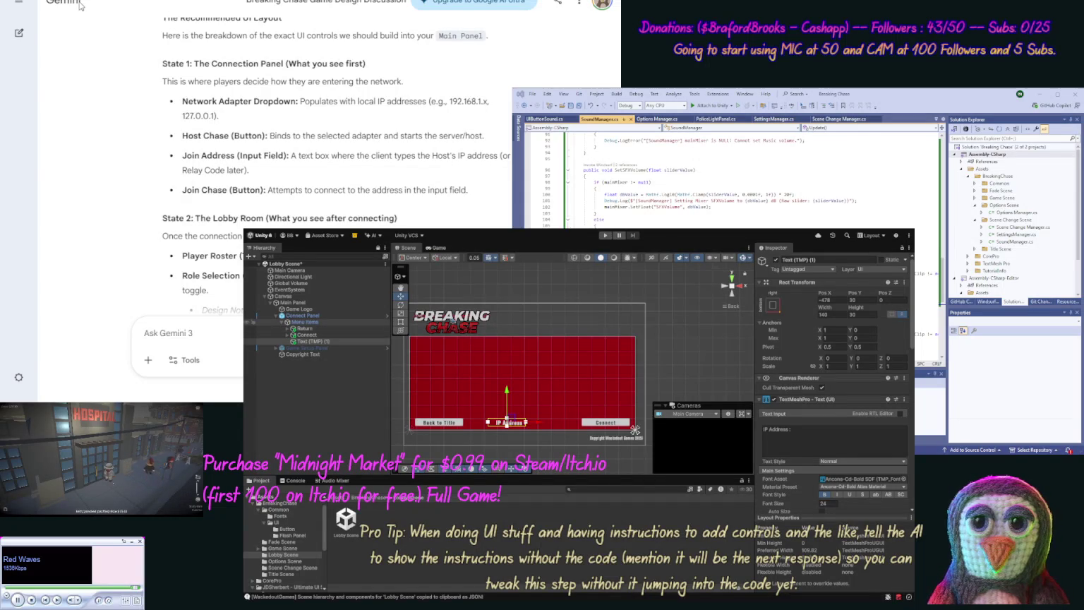
left_click(302, 323)
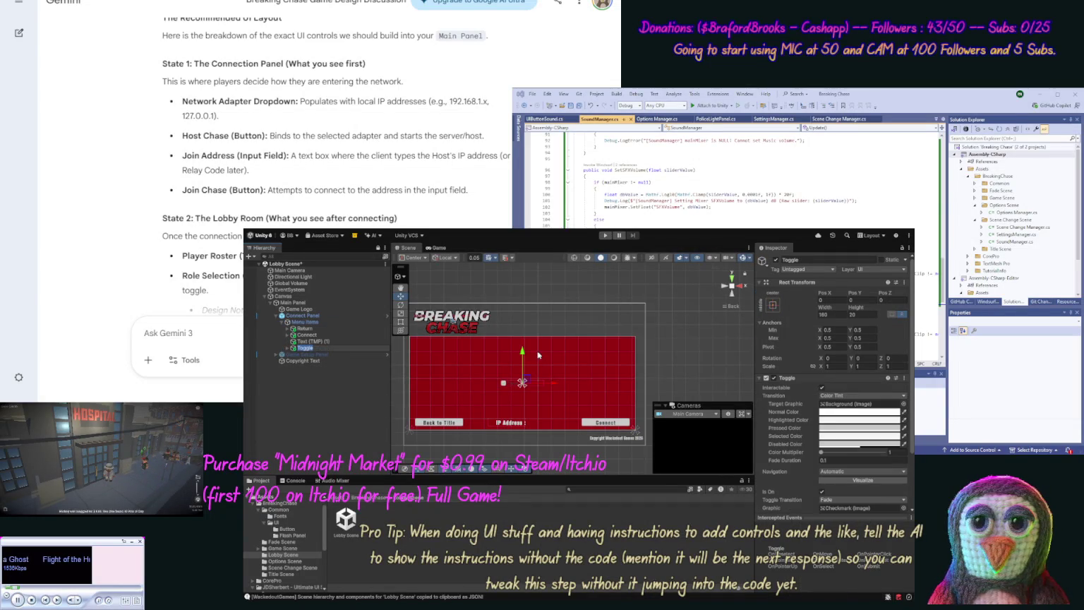
Step: Move the Toggle down, shift the IP Address label left, and place the input field beside it
left_click_drag(523, 353, 526, 392)
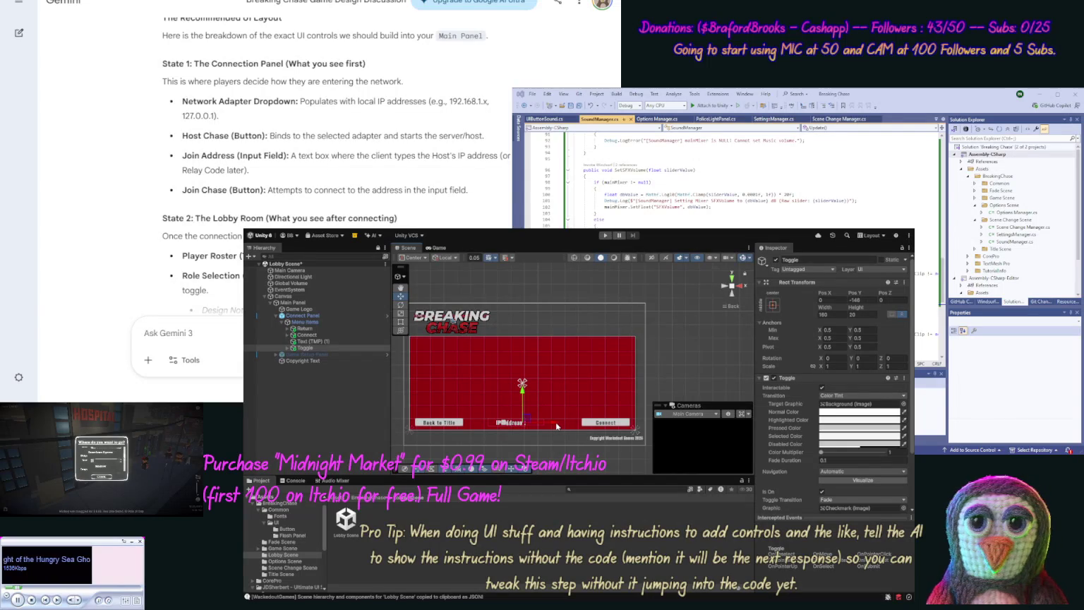
mouse_move(557, 426)
left_mouse_down()
mouse_move(525, 424)
mouse_move(612, 422)
left_mouse_up()
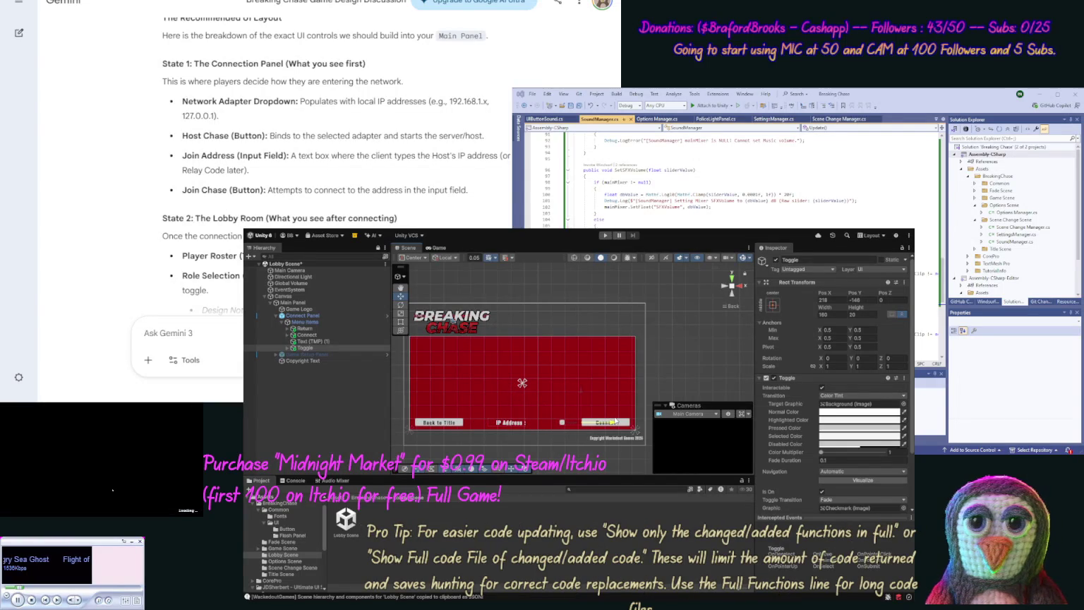
left_click(309, 343)
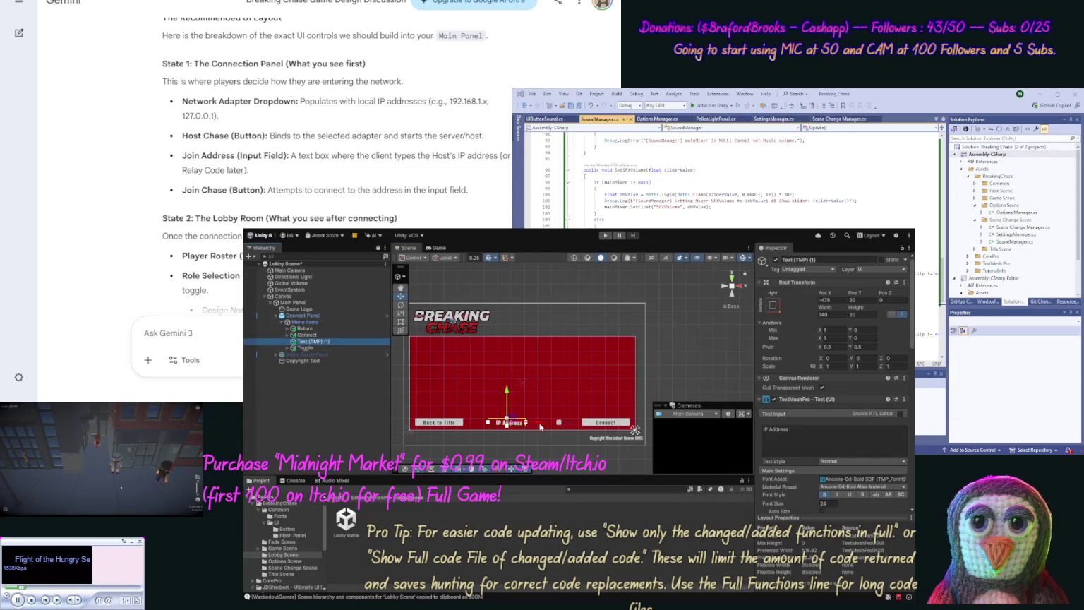
left_click_drag(527, 426, 518, 428)
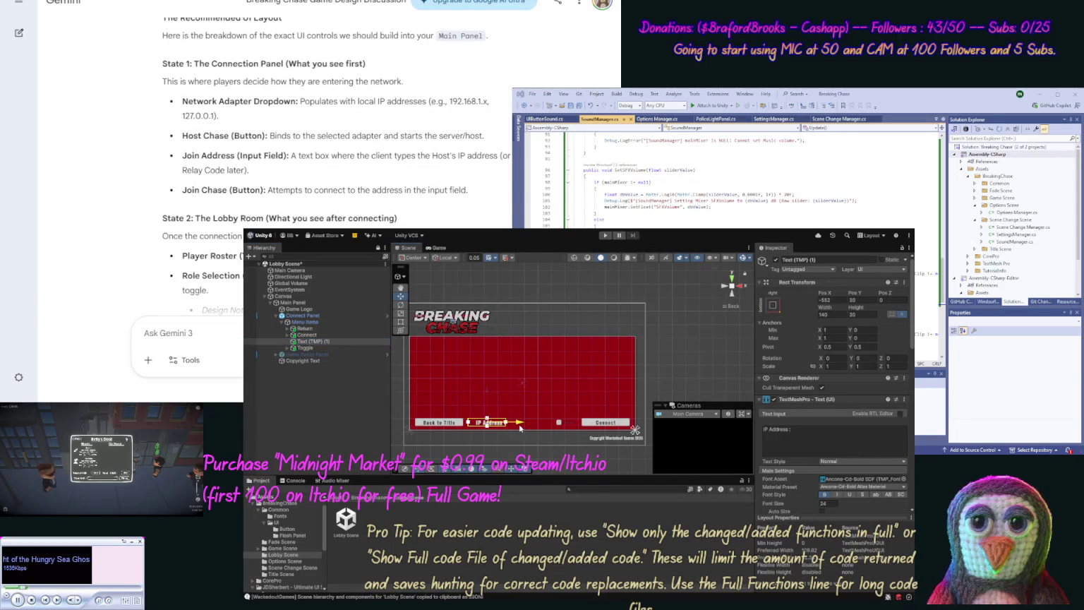
left_click(304, 323)
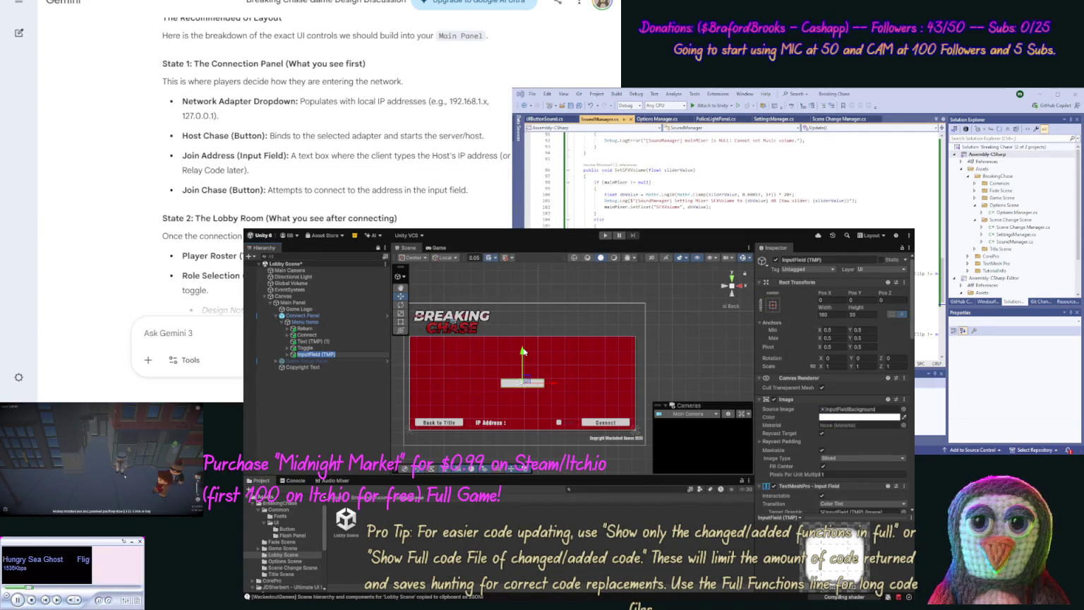
left_click_drag(528, 388, 523, 390)
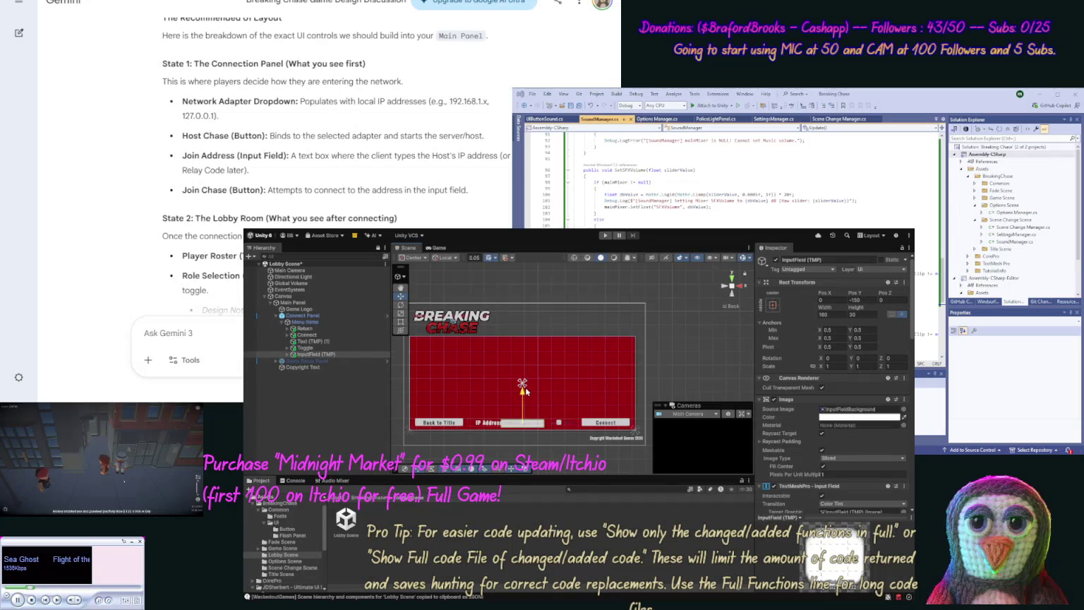
left_click_drag(557, 427, 563, 426)
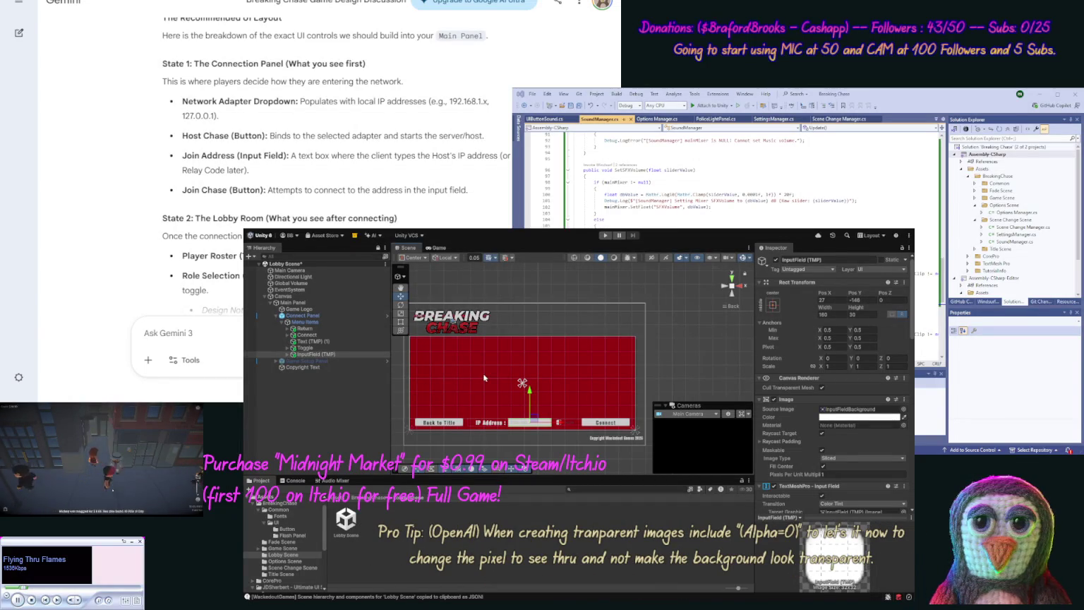
Step: Drag the Toggle left so it sits beside the IP Address field
left_click(573, 425)
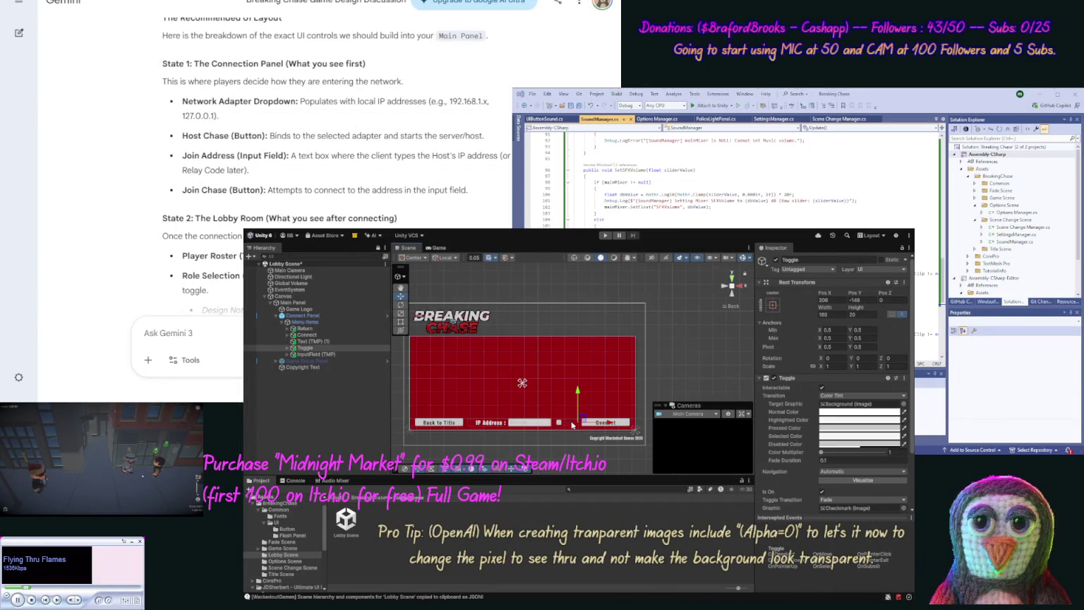
left_click(565, 423)
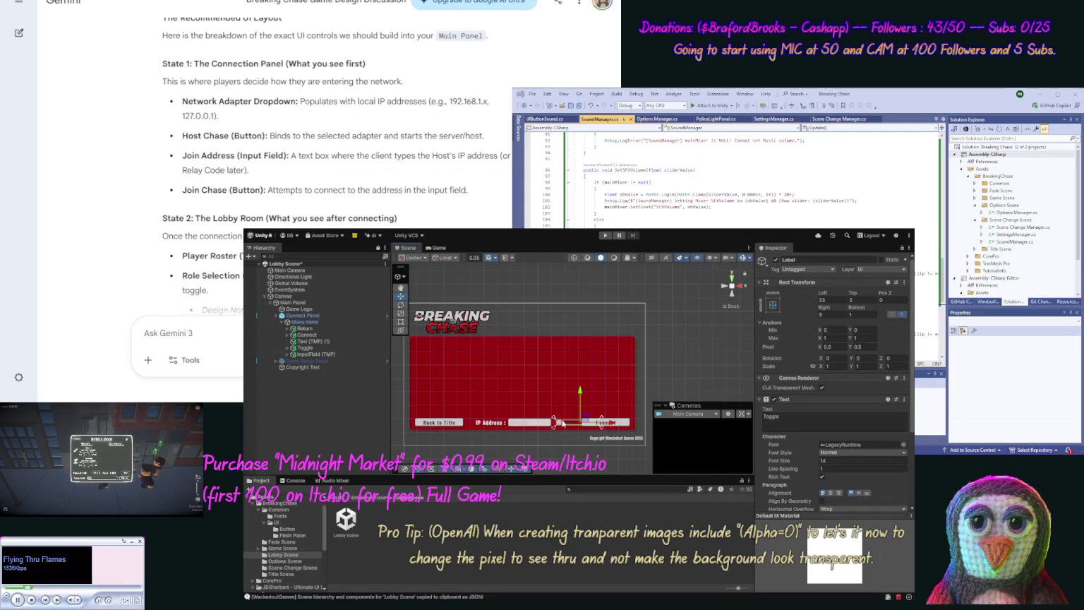
left_click(557, 403)
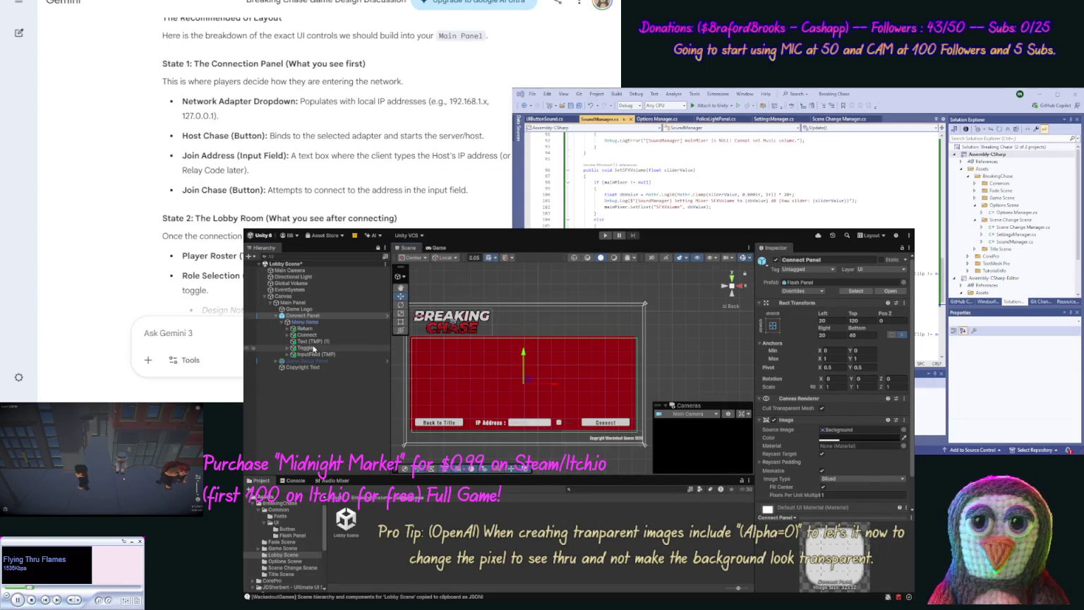
left_click(307, 348)
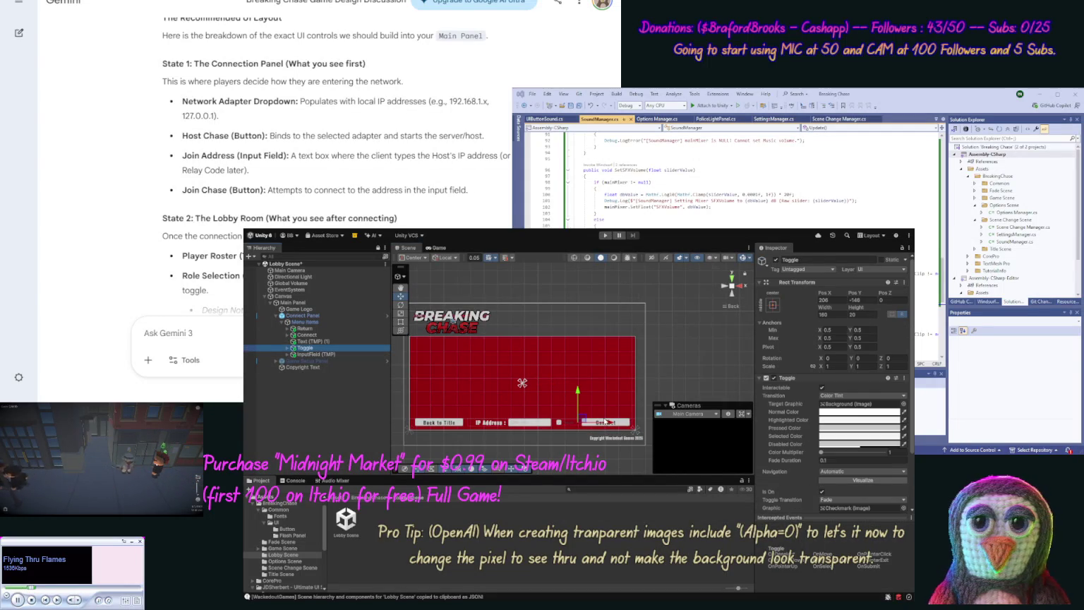
left_click_drag(606, 423, 520, 422)
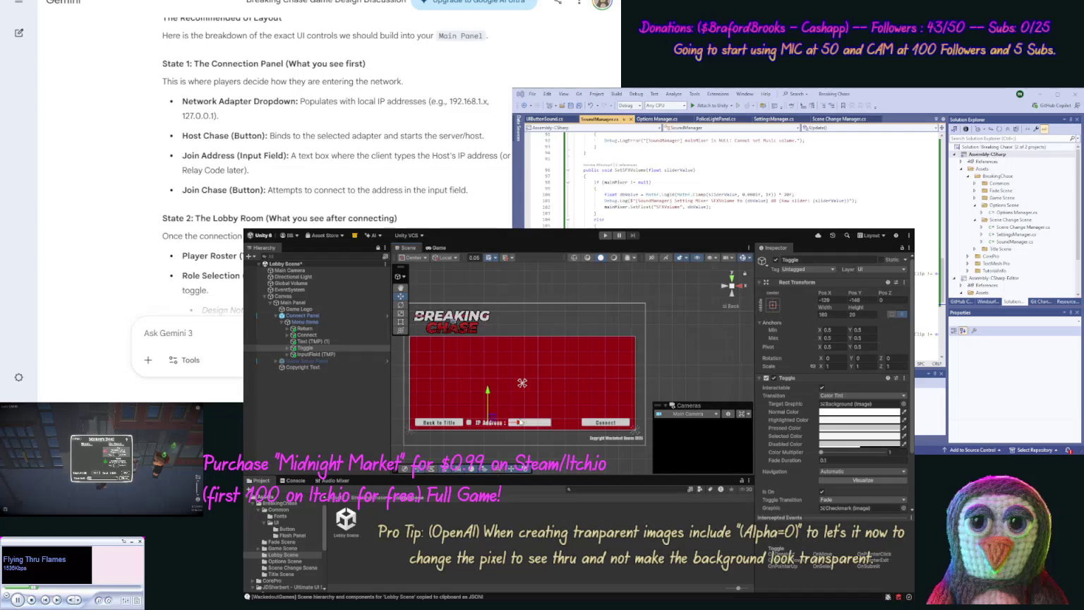
Step: Reorder InputField (TMP) above the Toggle in the Hierarchy
left_click(323, 341)
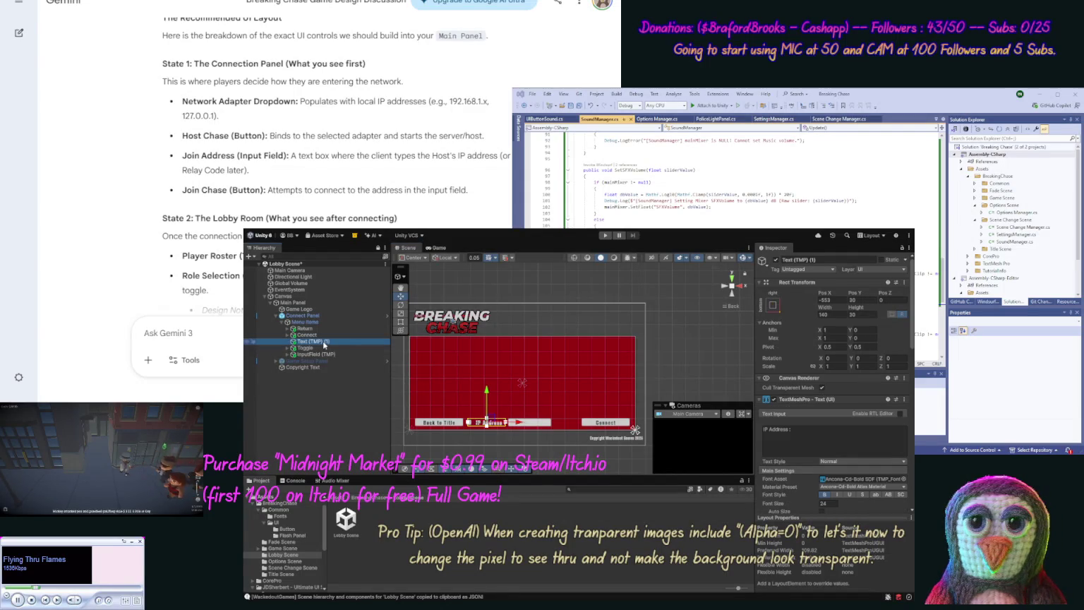
left_click_drag(325, 341, 318, 344)
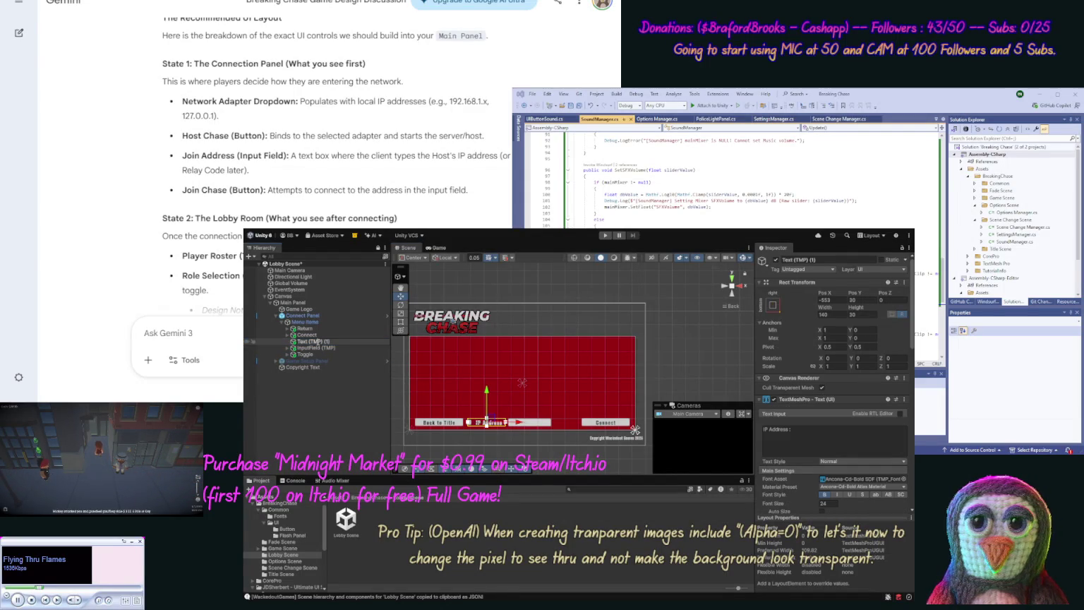
left_click_drag(339, 341, 299, 345)
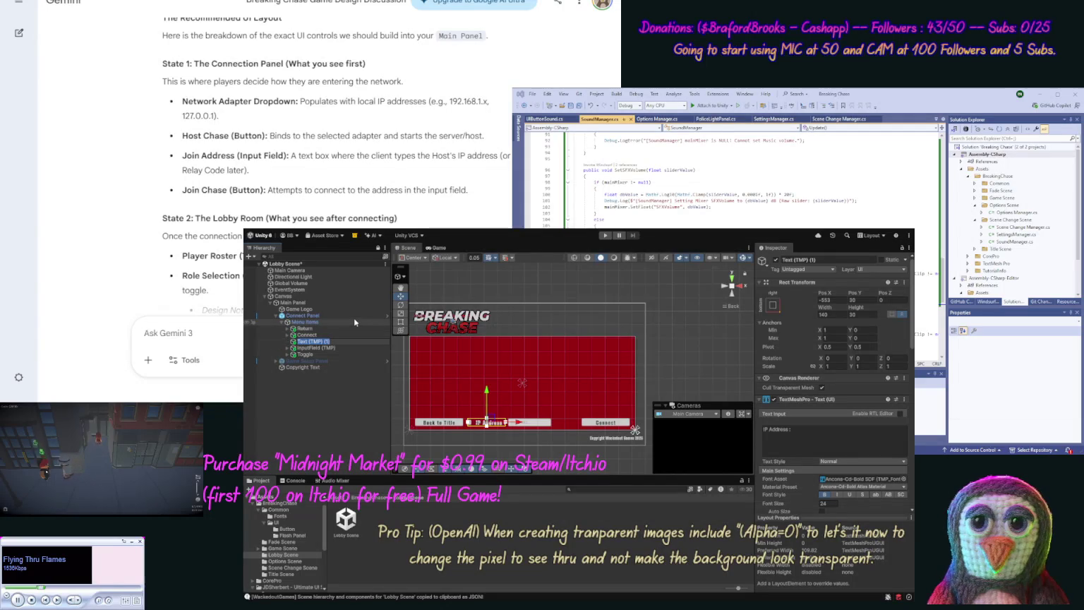
Step: Rename the label object to 'Ip Label'
key("BackSpace")
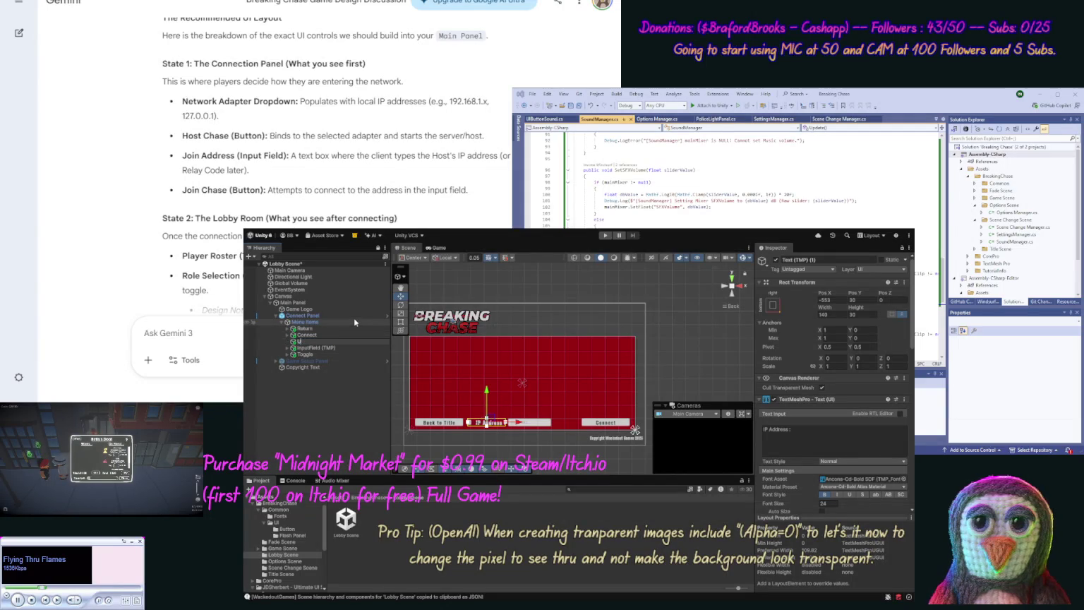
type("Ip Label")
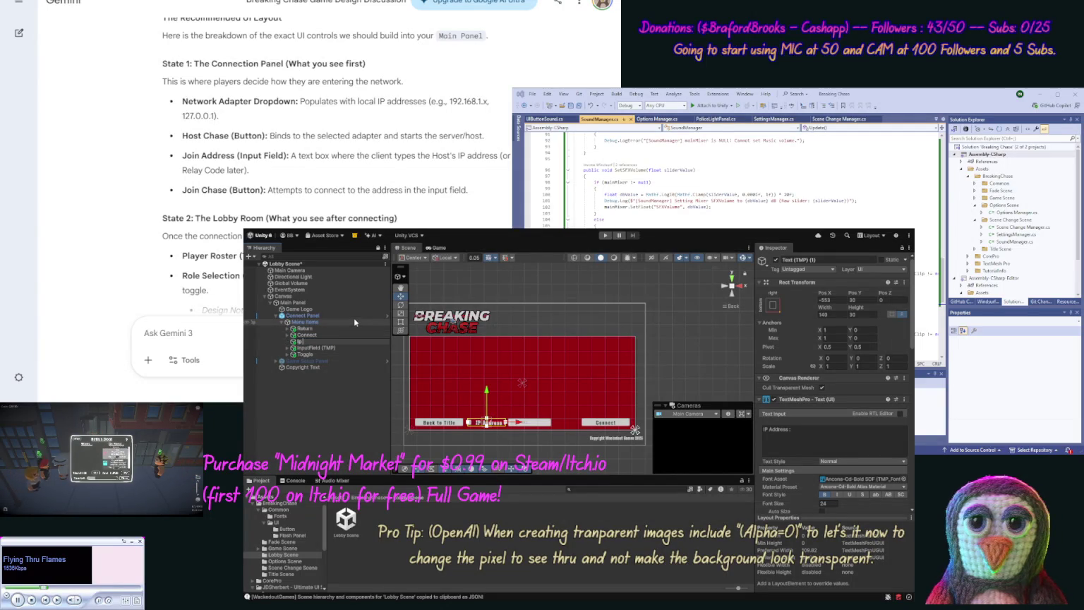
key("Return")
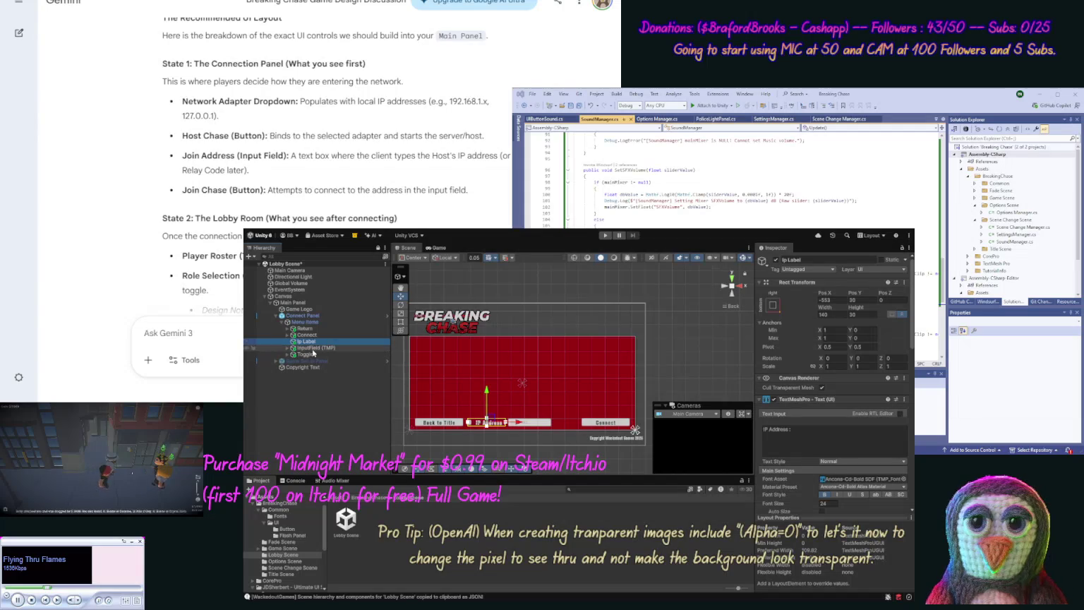
Step: Rename the input field to 'IP Address Input' and move it and Ip Label right together
left_click(324, 347)
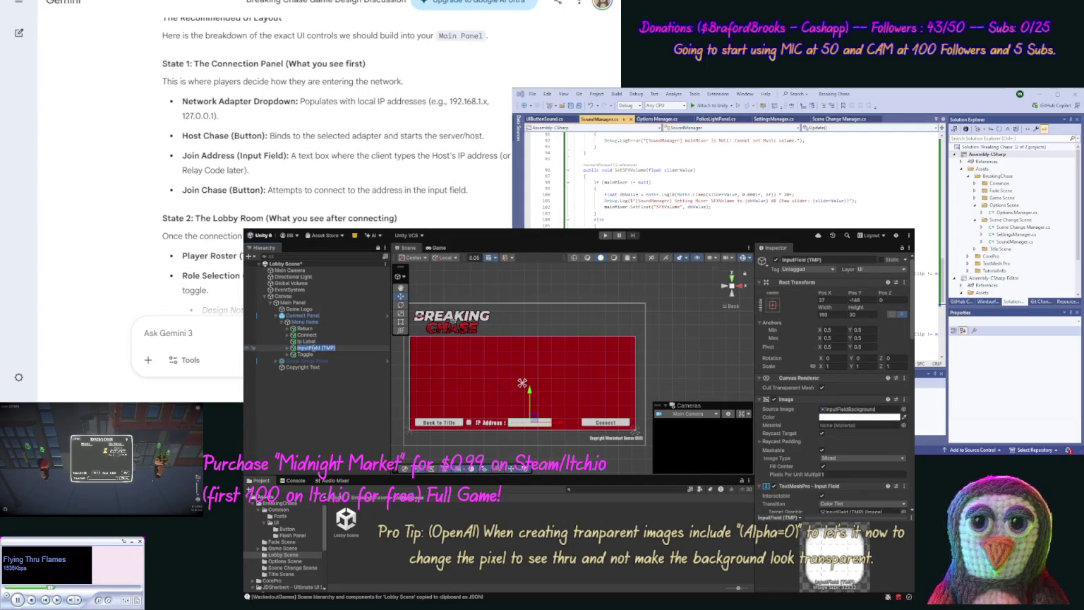
type("SourceIP")
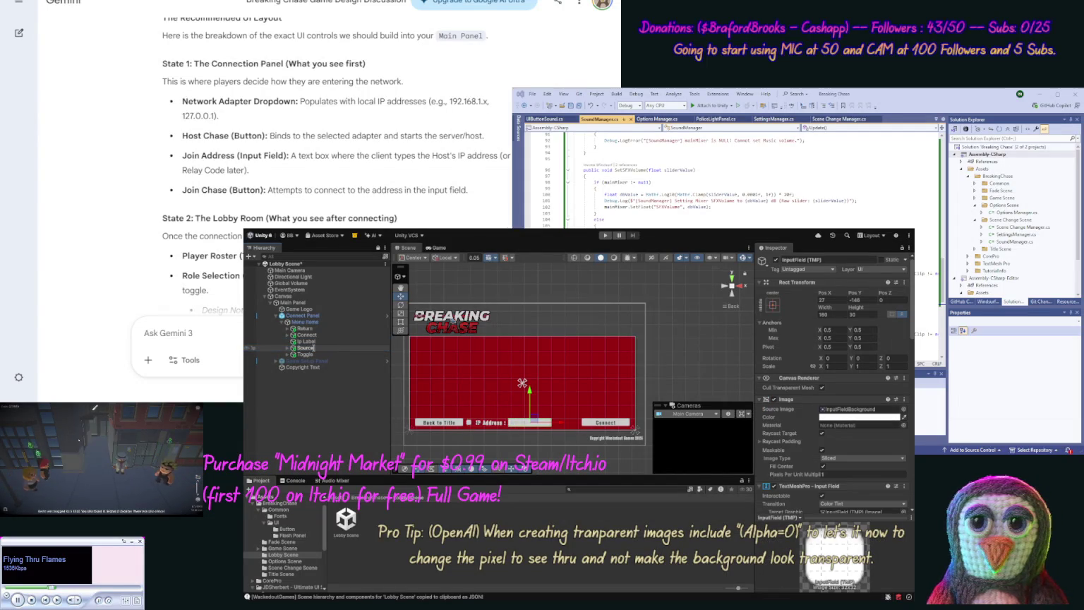
key("Return")
left_click(308, 349)
left_click(315, 348)
type("IP Addre")
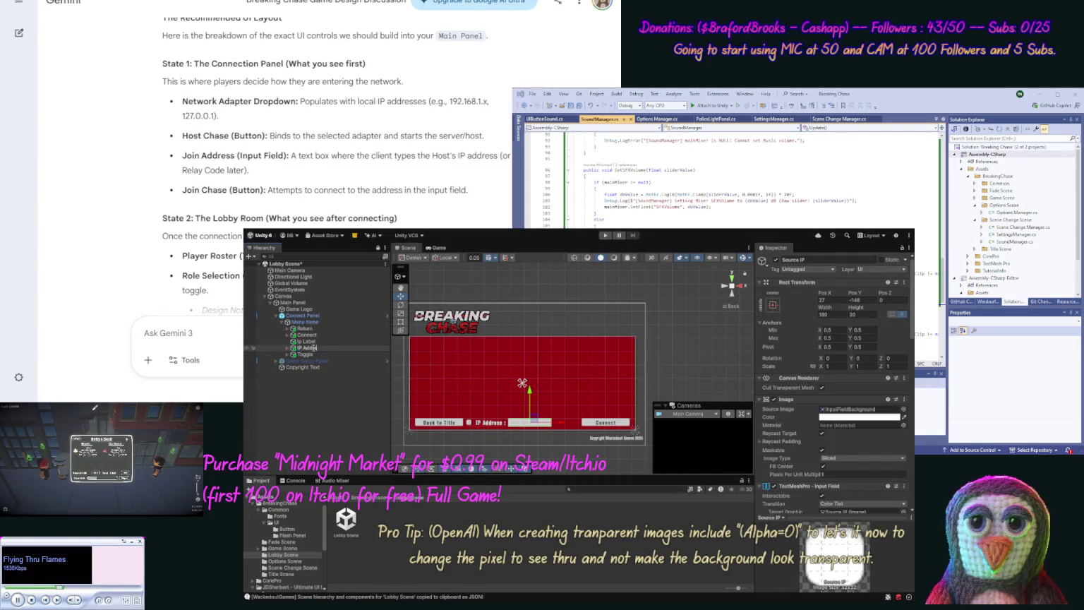
type("ss")
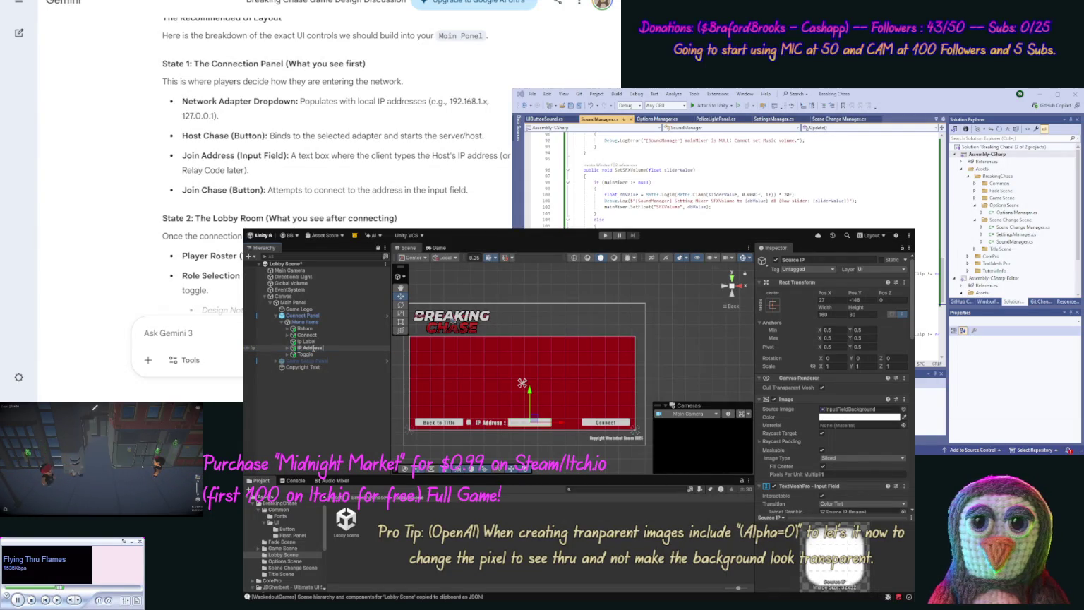
type(" Input")
key("Return")
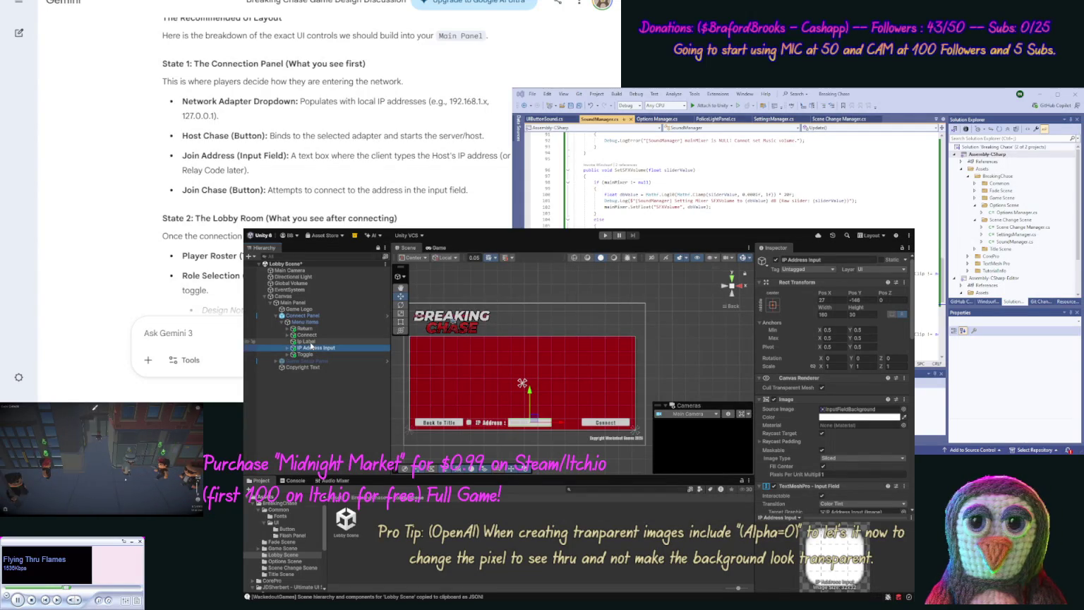
left_click(308, 341, "ctrl")
left_click_drag(546, 425, 574, 428)
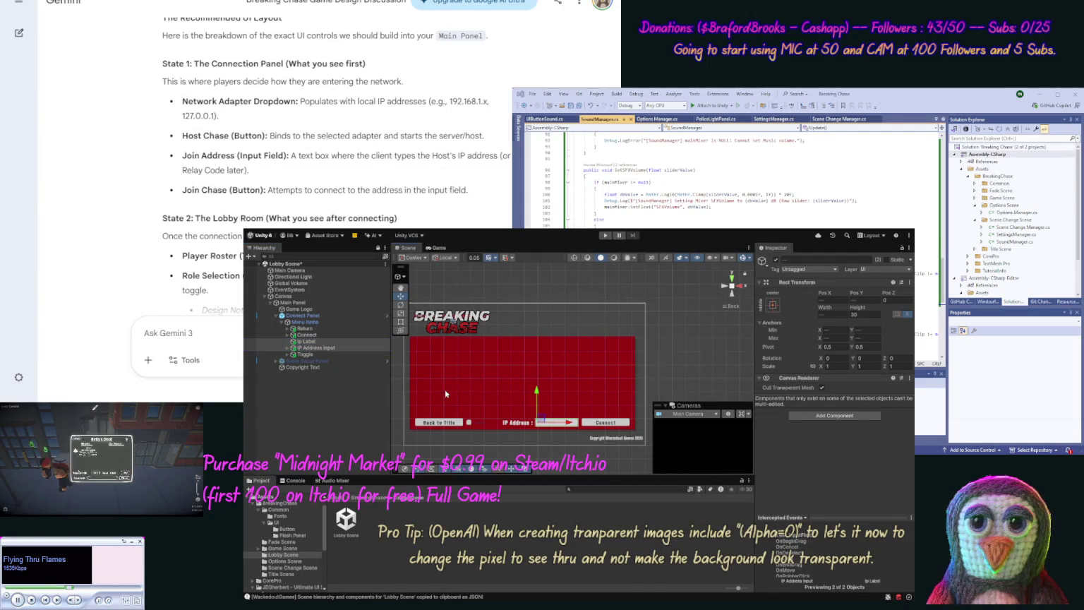
Step: Anchor the Toggle with the bottom-right preset
left_click(305, 354)
left_click(774, 302)
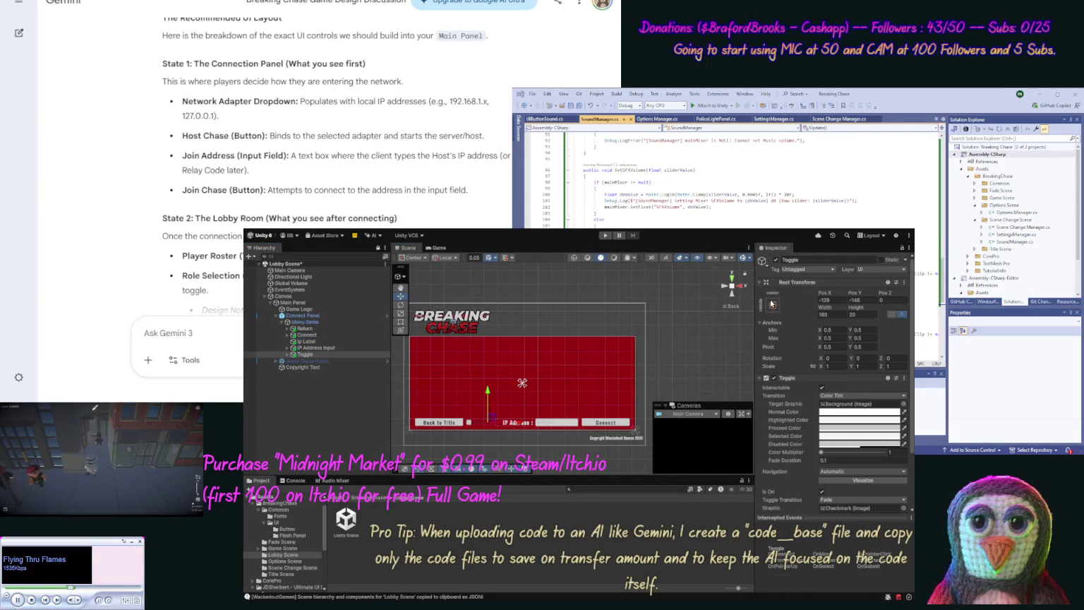
left_click(830, 404)
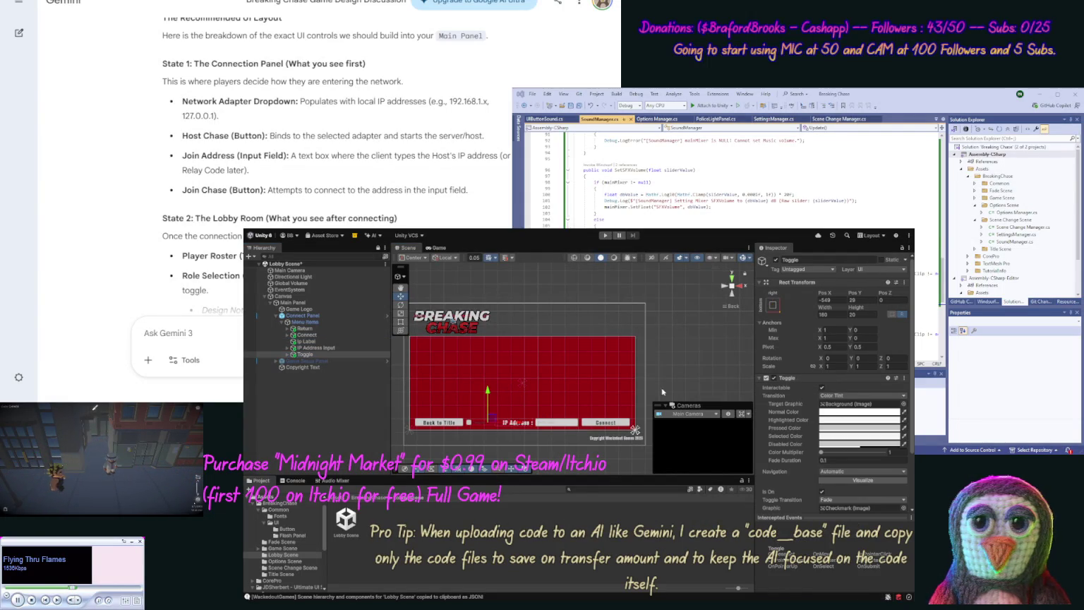
Step: Move Ip Label inside the Toggle, beneath its Background child
left_click(288, 354)
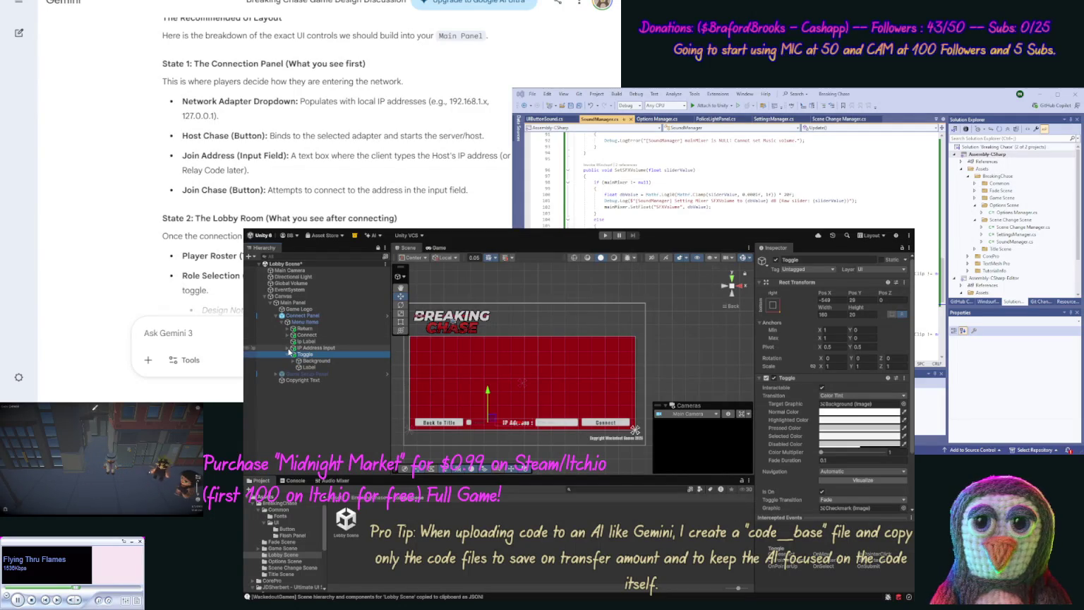
left_click(287, 348)
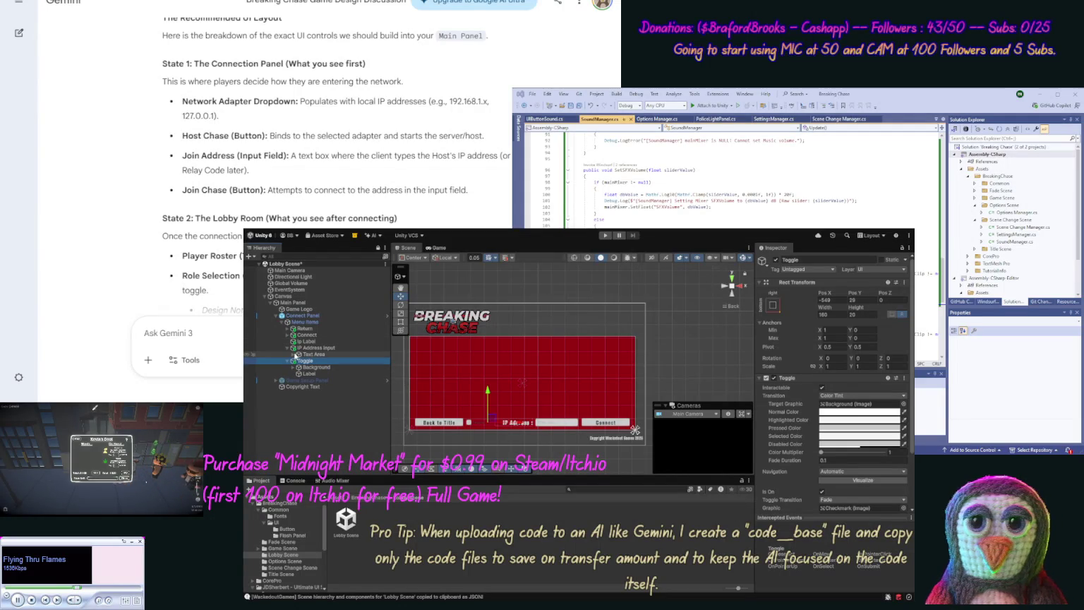
left_click(295, 355)
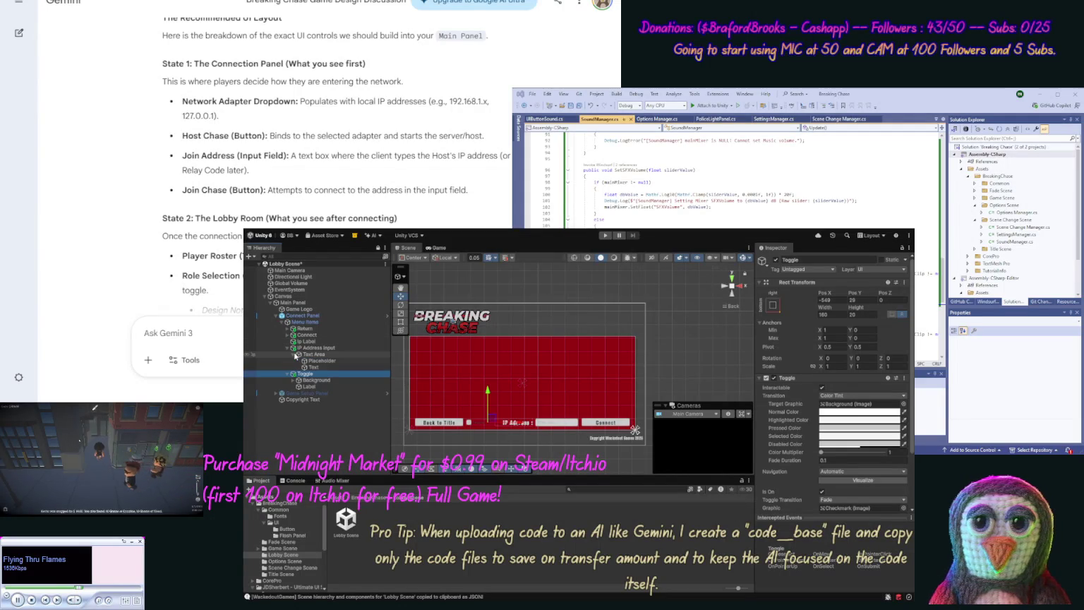
left_click(297, 354)
left_click(288, 348)
left_click(305, 341)
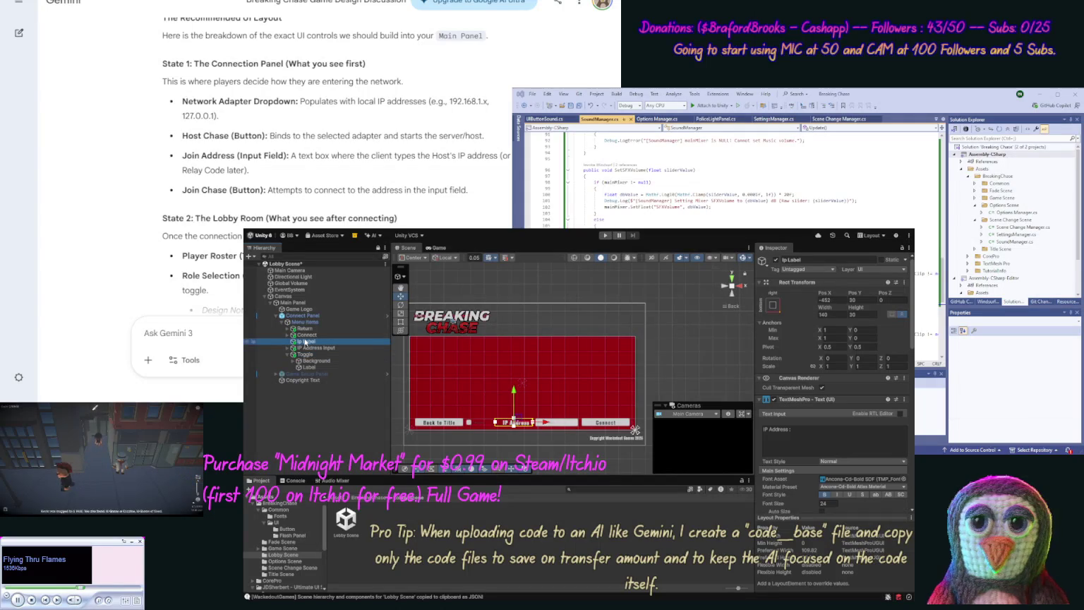
left_click(312, 361)
left_click_drag(312, 362, 312, 366)
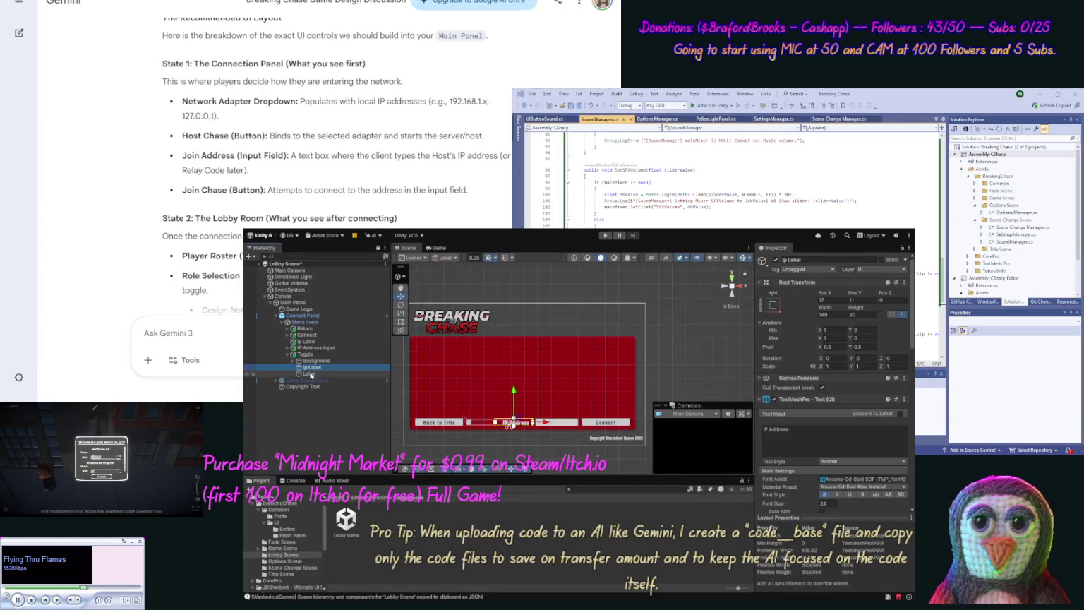
Step: Adjust Ip Label's position, then delete the Toggle's default Label child
left_click(311, 375)
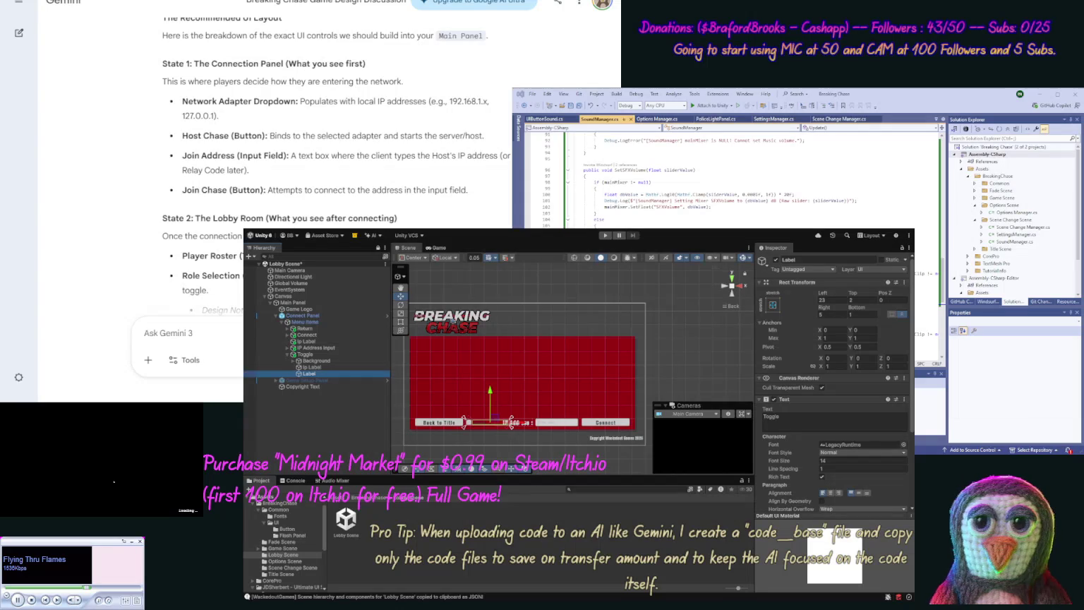
left_click(826, 284)
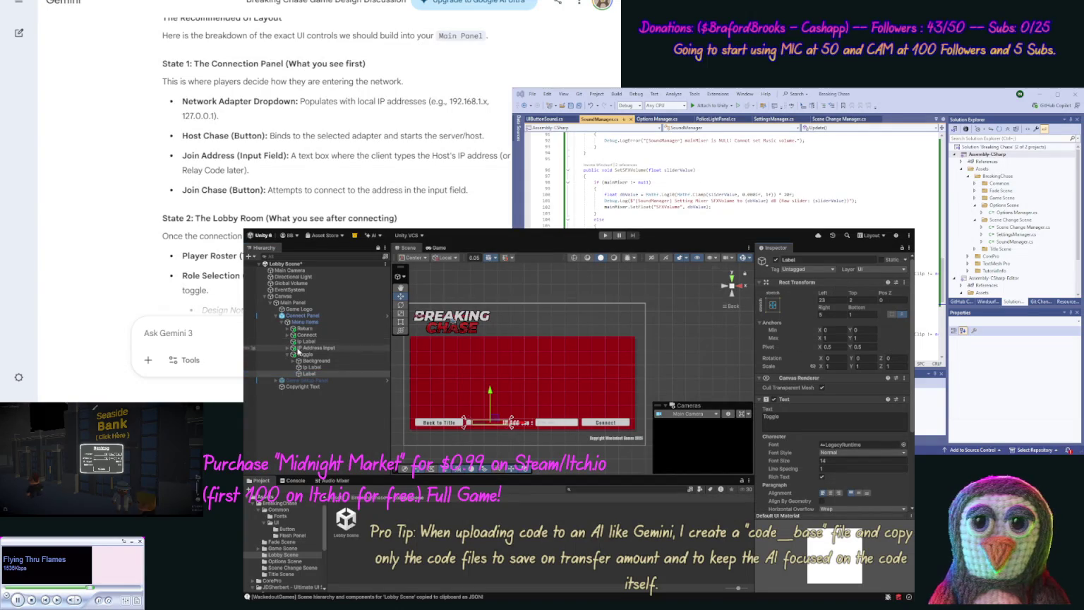
left_click(312, 367)
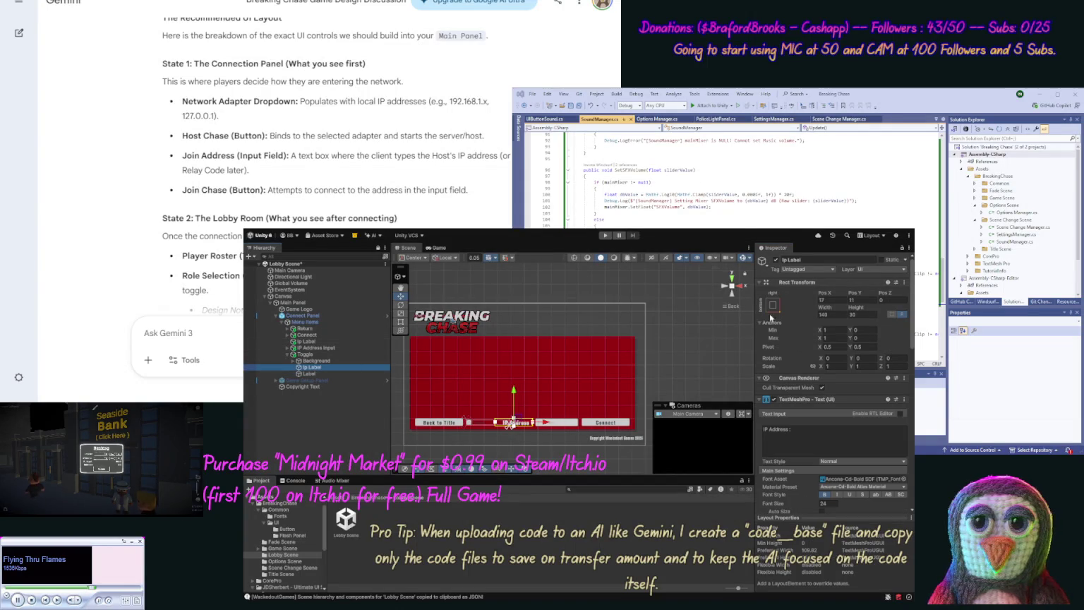
left_click(815, 285)
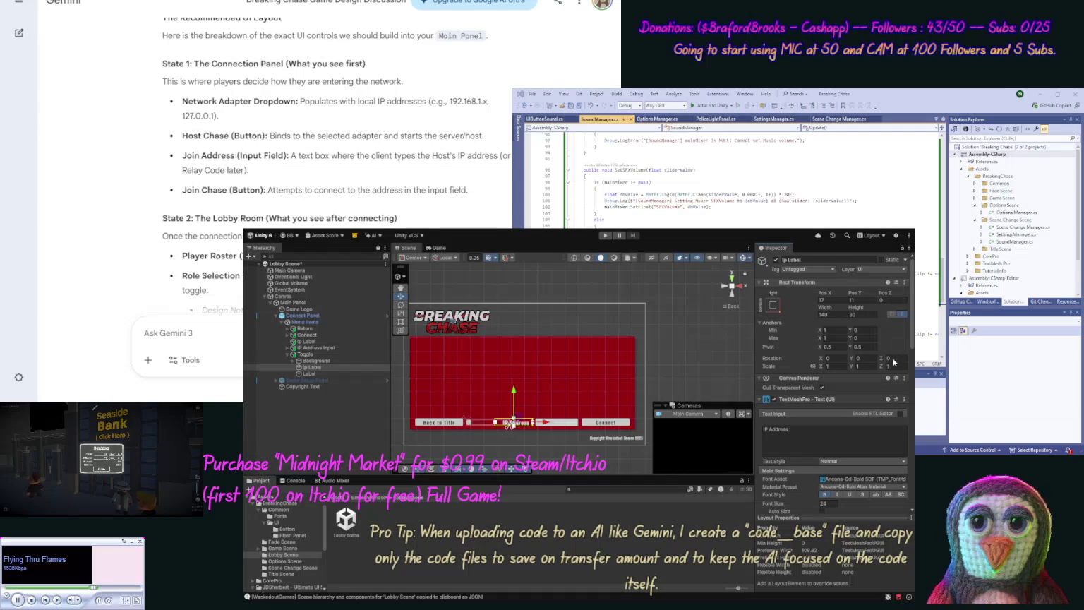
key("ctrl+z")
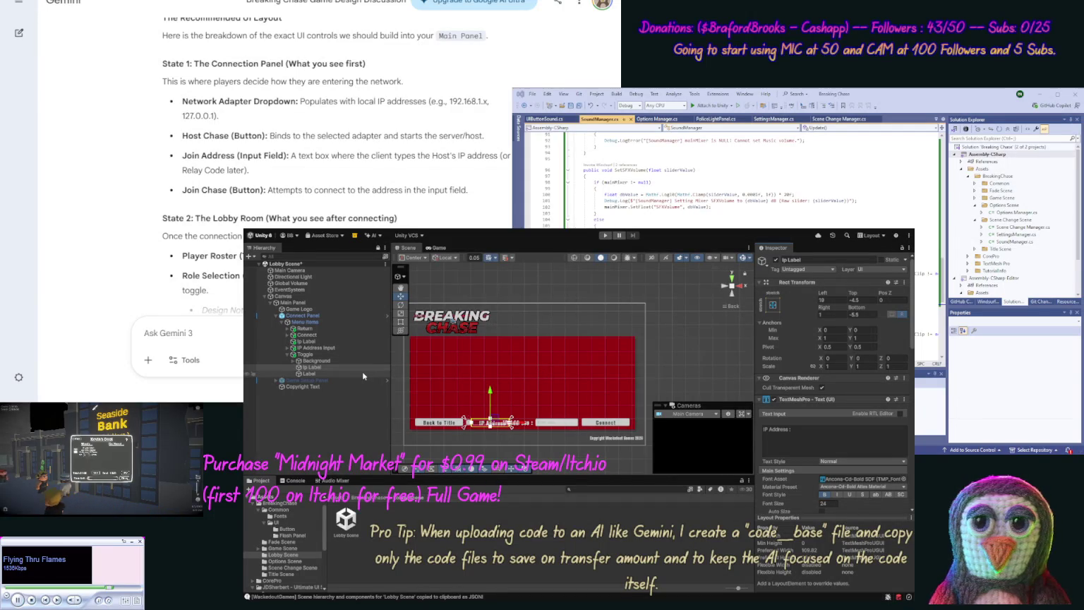
left_click(303, 375)
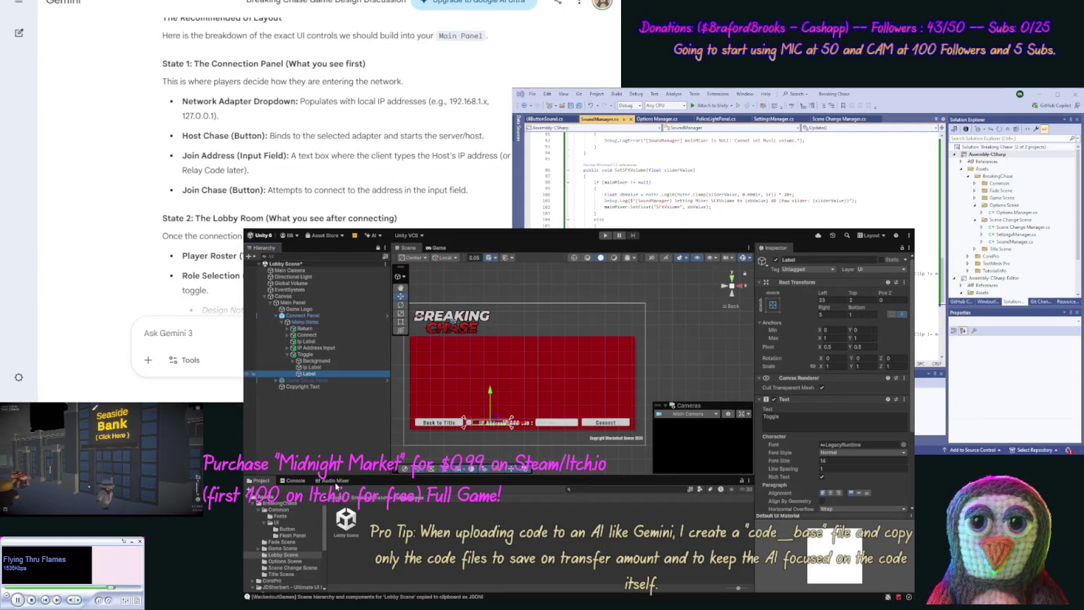
key("Delete")
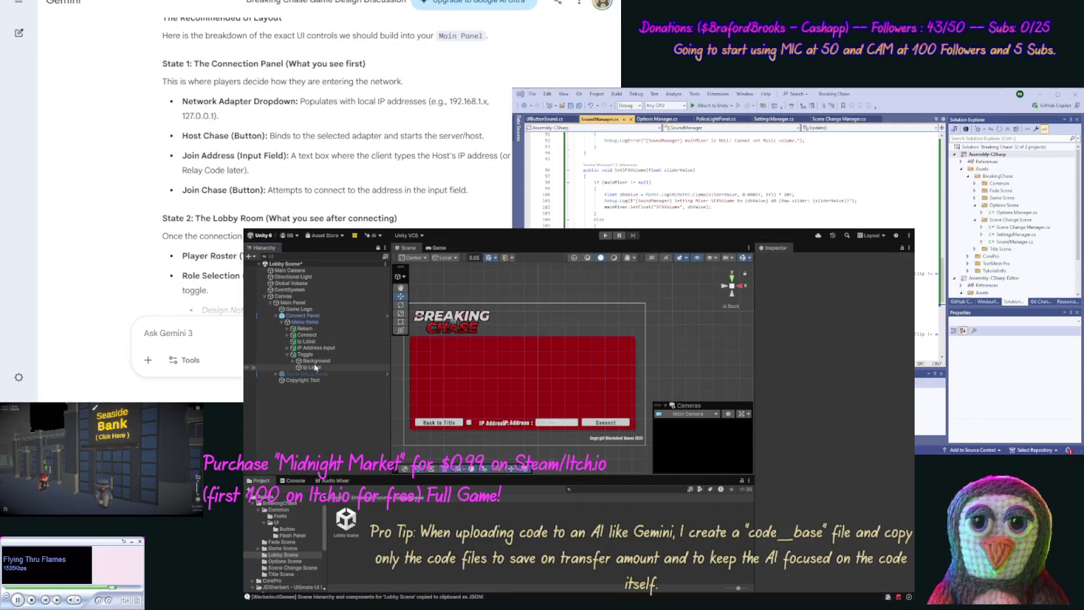
left_click(852, 441)
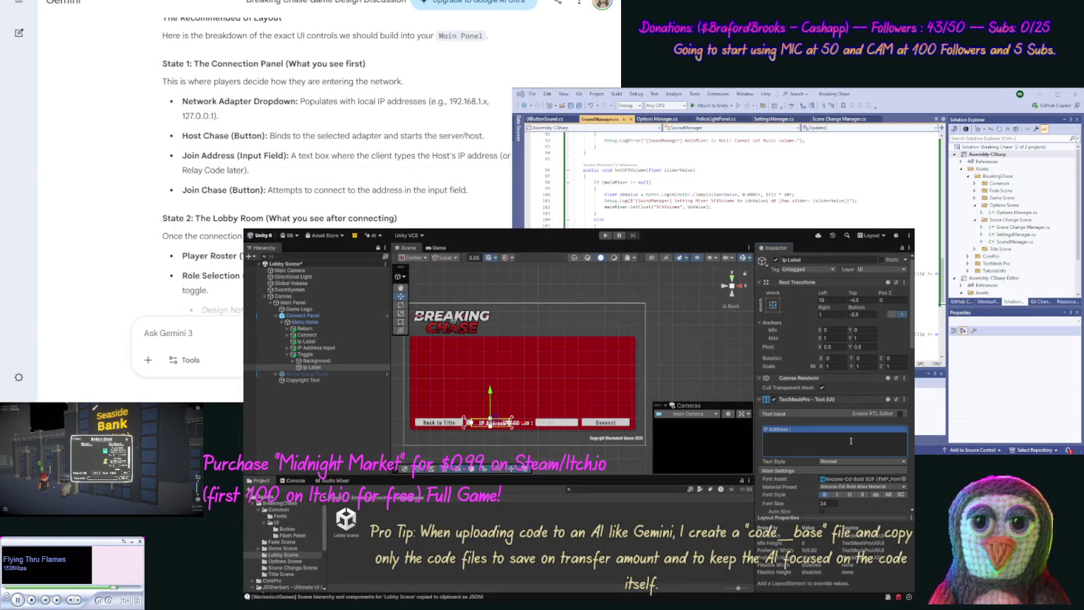
Step: Change Ip Label's text to 'Host'
type("Host")
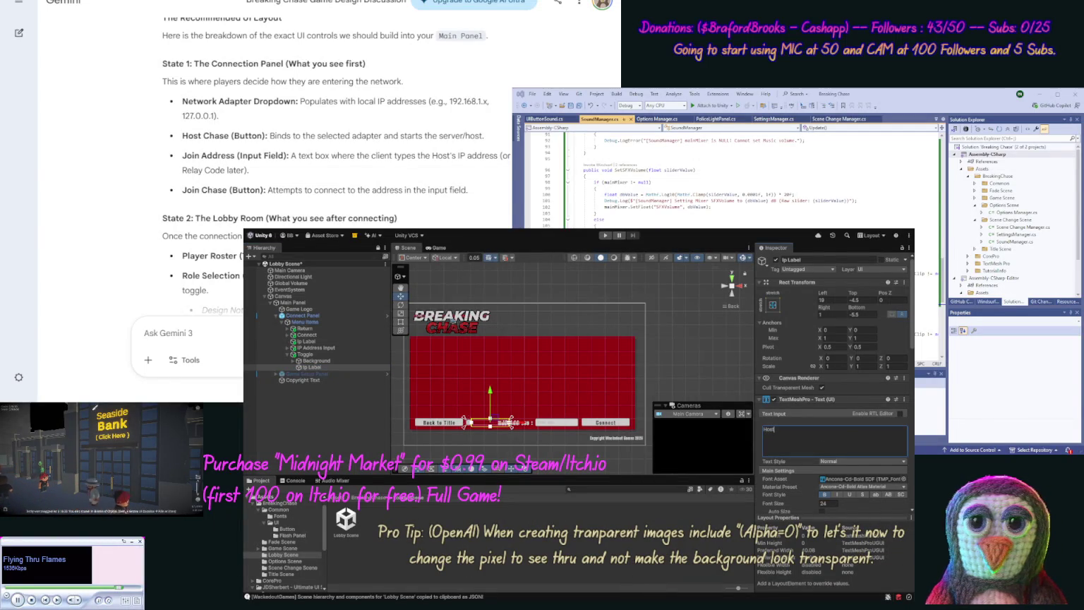
scroll(911, 433, "down", 3)
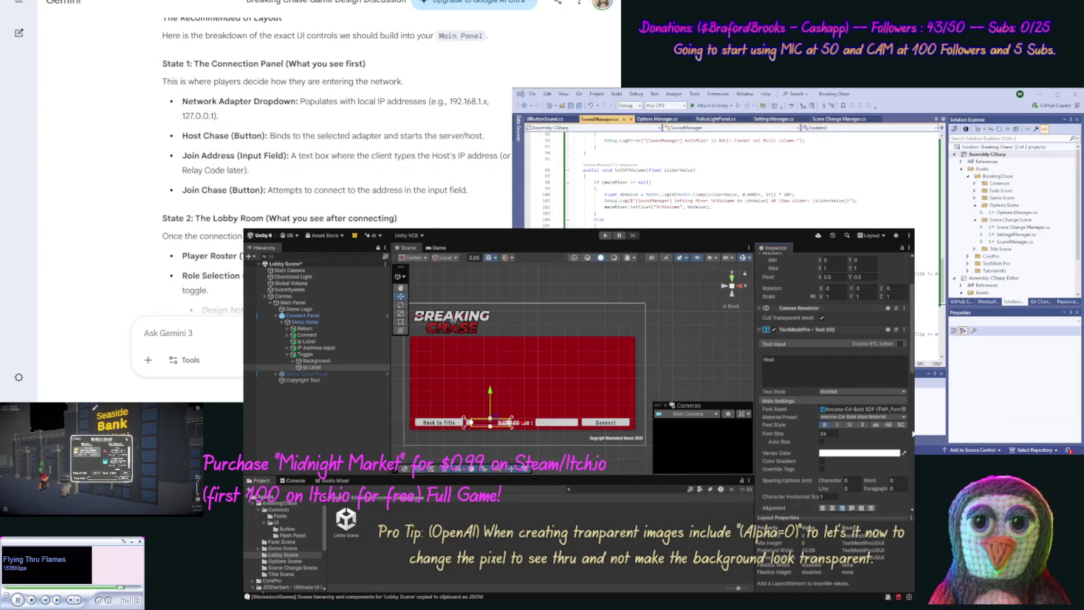
left_click(585, 406)
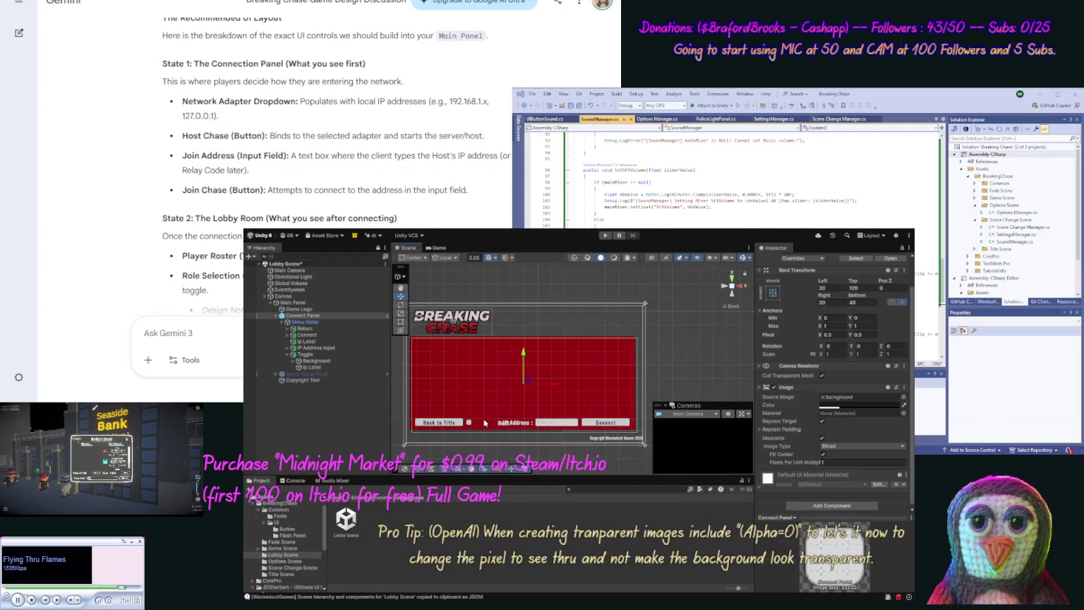
left_click(313, 368)
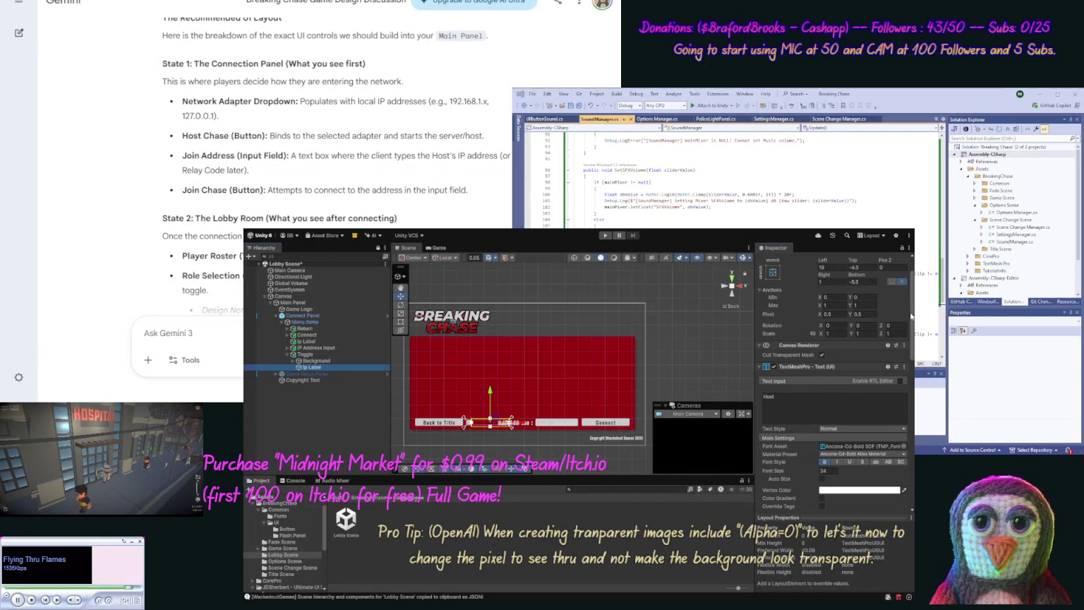
scroll(907, 310, "up", 1)
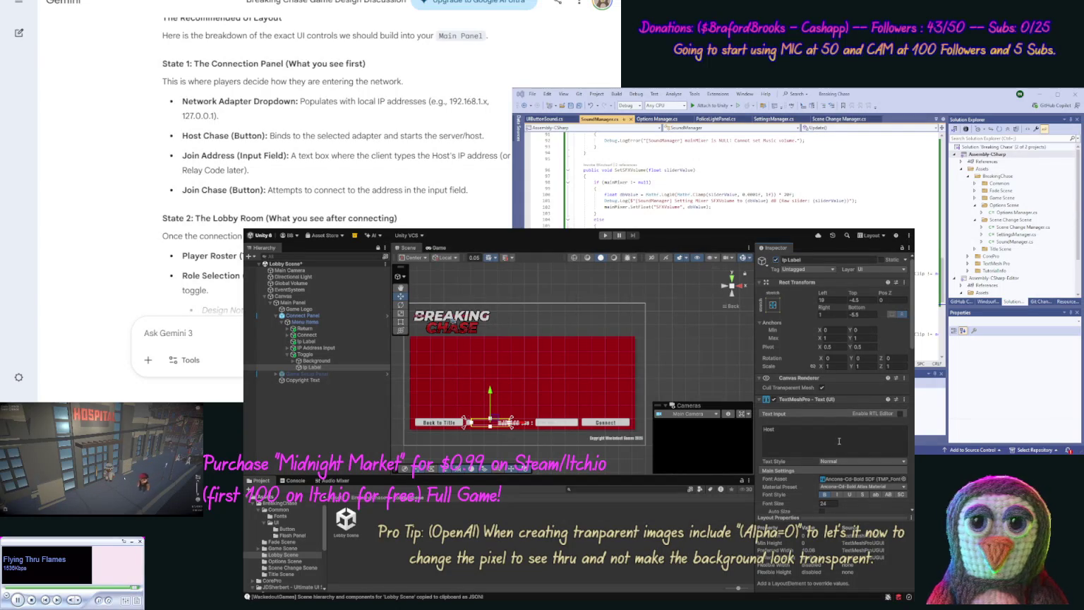
Step: Move Ip Label above Background within the Toggle in the Hierarchy
scroll(912, 376, "down", 3)
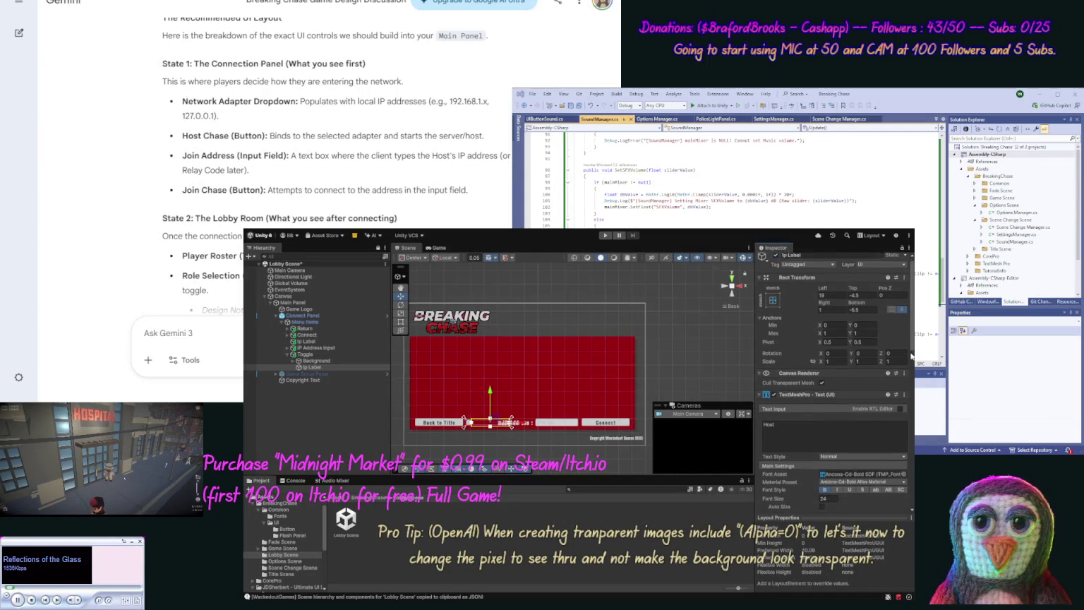
scroll(912, 376, "down", 2)
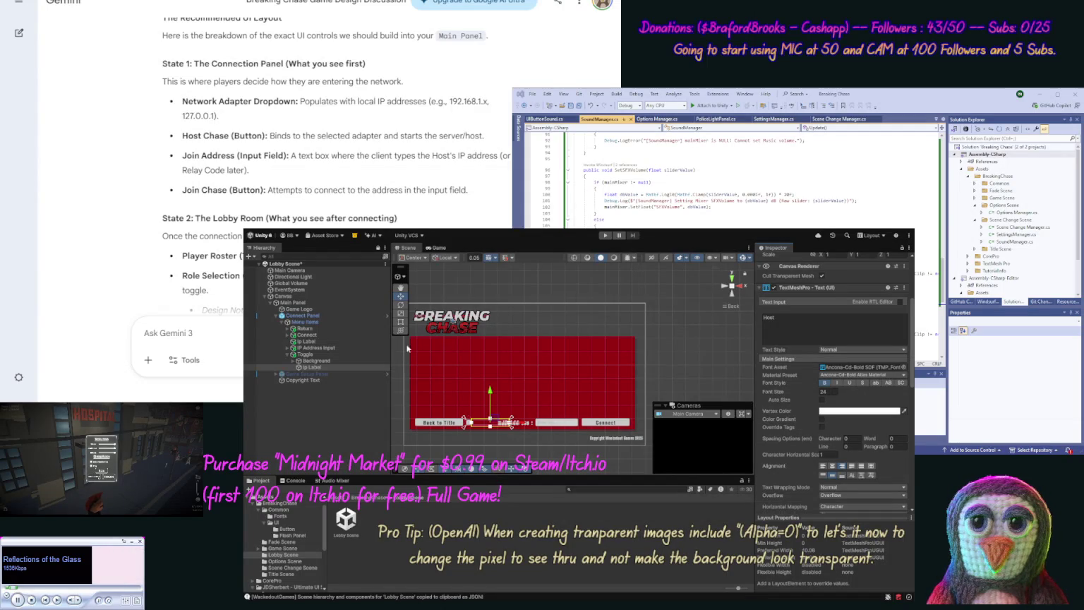
mouse_move(318, 370)
left_mouse_down()
mouse_move(318, 360)
mouse_move(319, 374)
left_mouse_up()
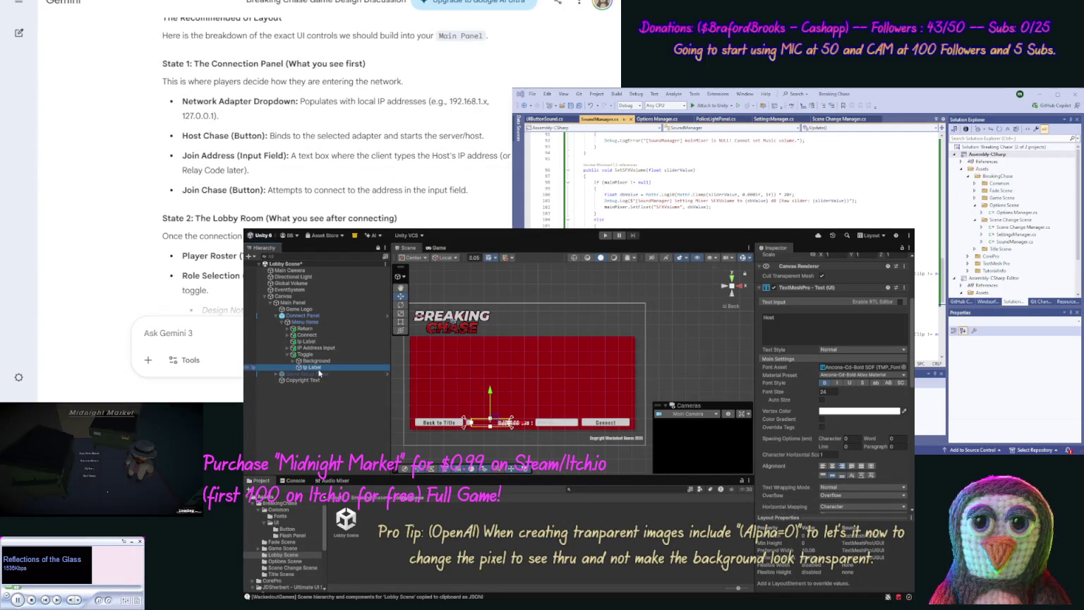
left_click(287, 349)
left_click(288, 348)
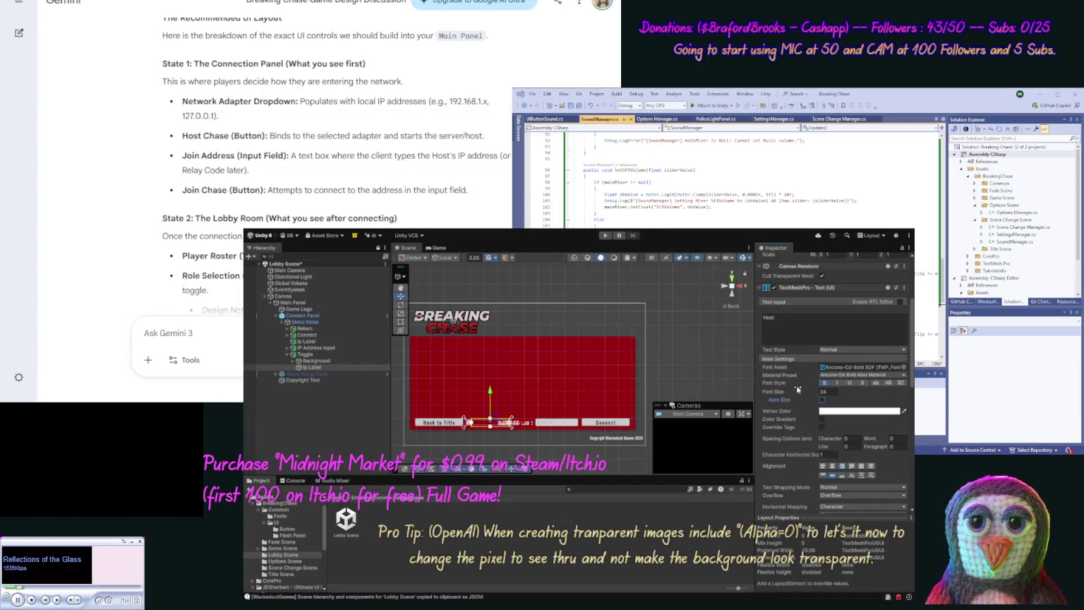
left_click(681, 359)
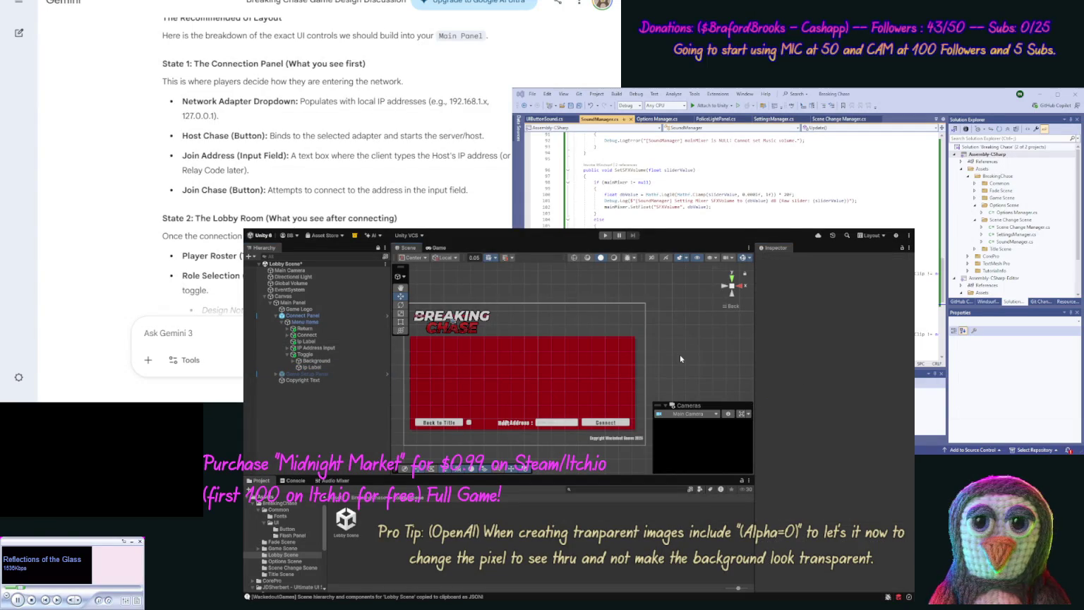
Step: Set the Host label's Left, Top, Right and Bottom offsets to 0
left_click(474, 425)
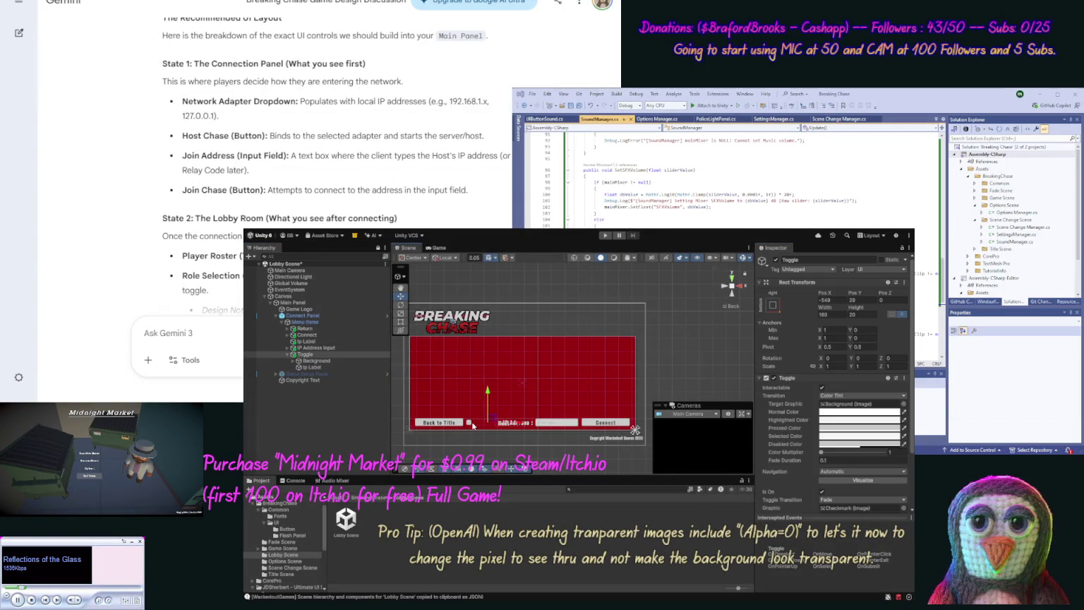
left_click(306, 367)
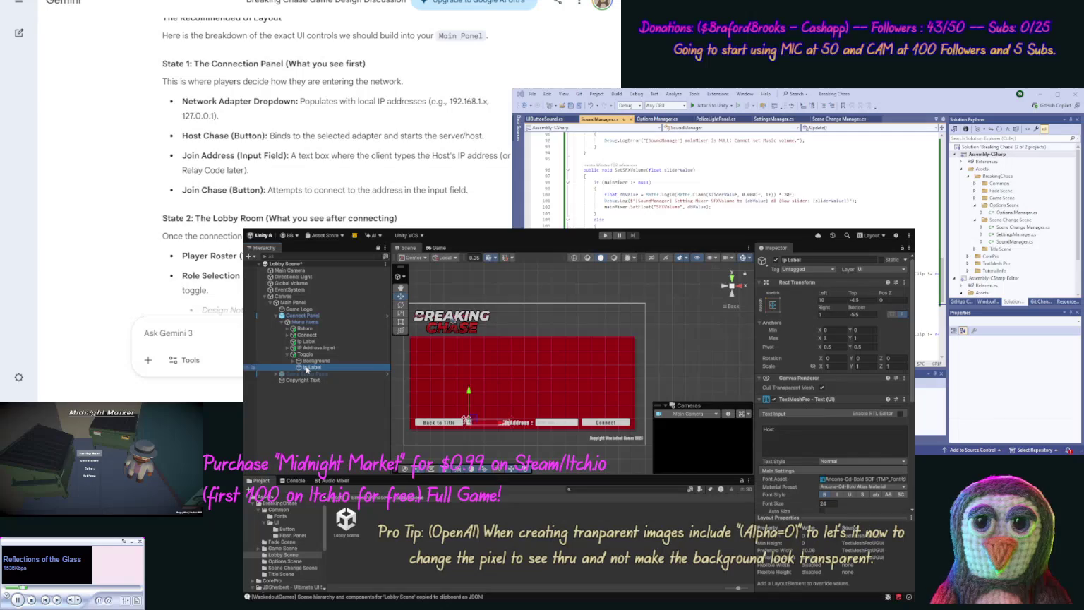
left_click(828, 301)
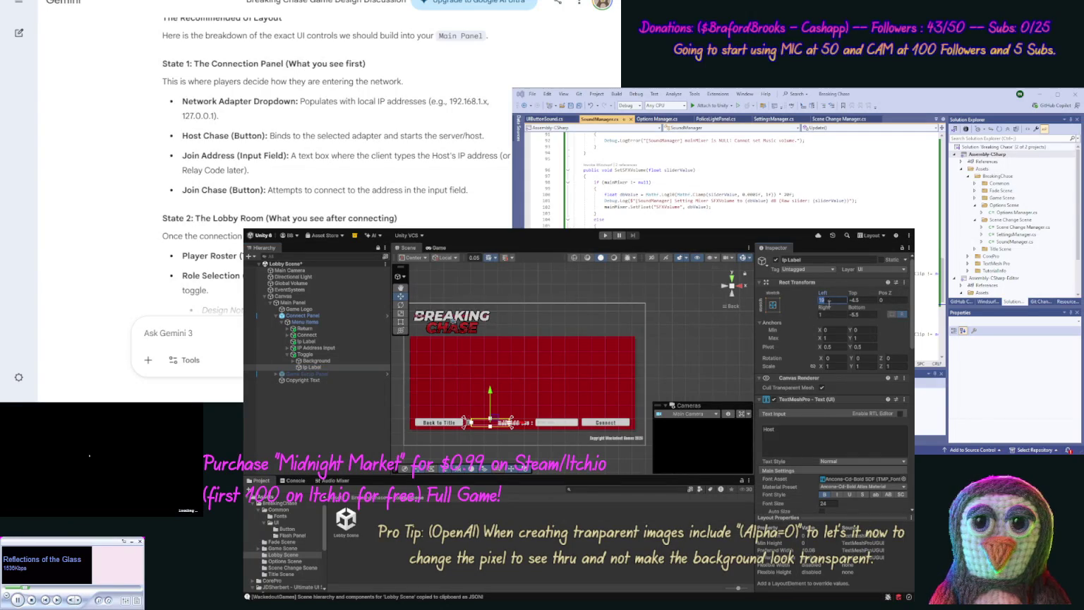
type("0")
left_click(854, 301)
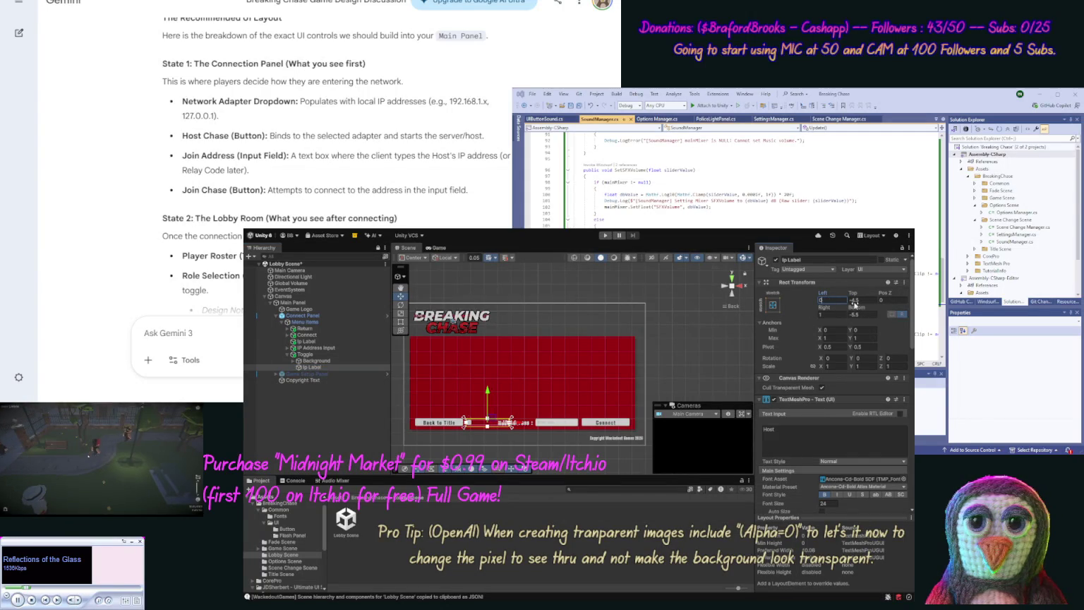
type("0")
left_click(853, 314)
type("0")
left_click(822, 314)
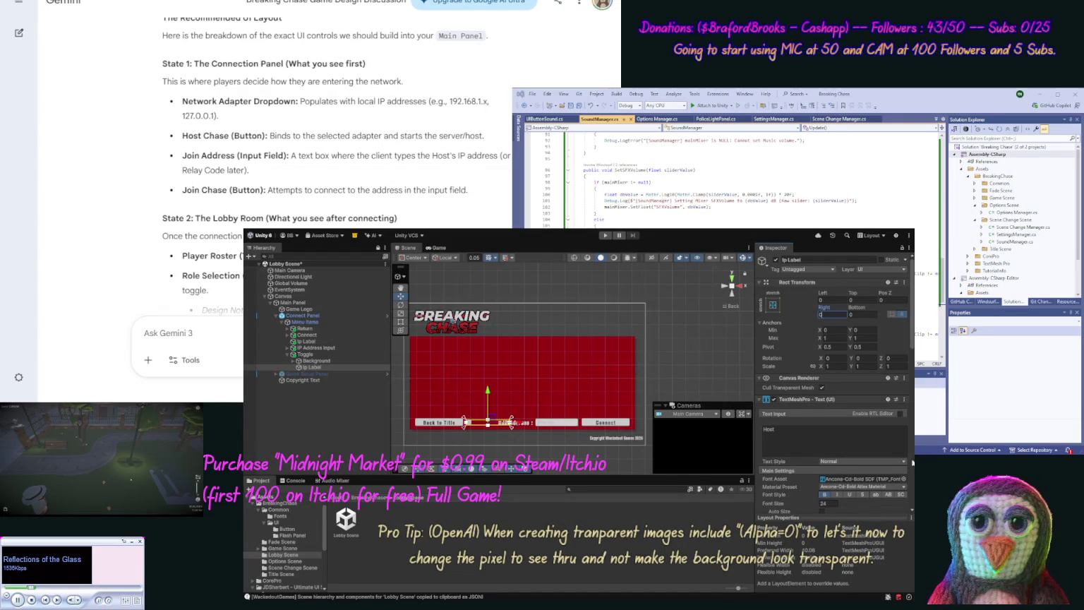
Step: Left-align the Host label text and set its Left offset to 30
scroll(913, 463, "down", 3)
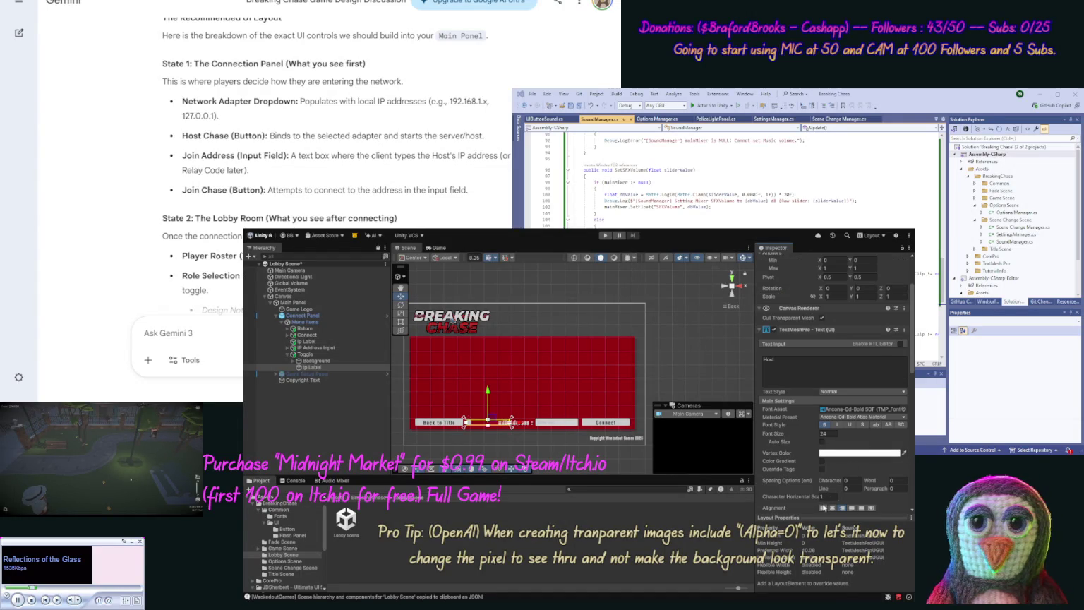
left_click(824, 508)
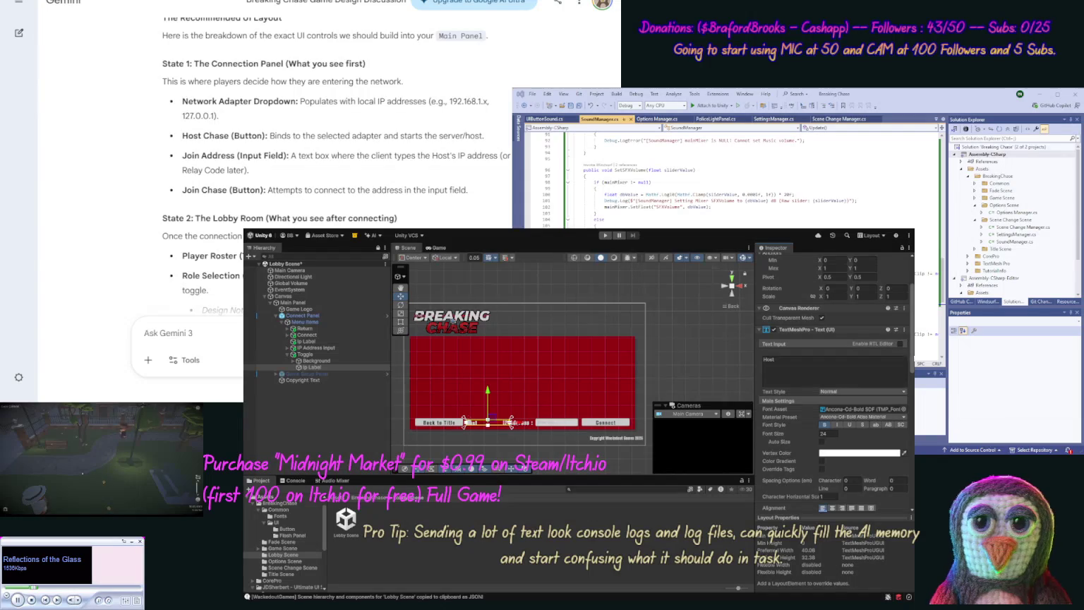
scroll(901, 284, "up", 3)
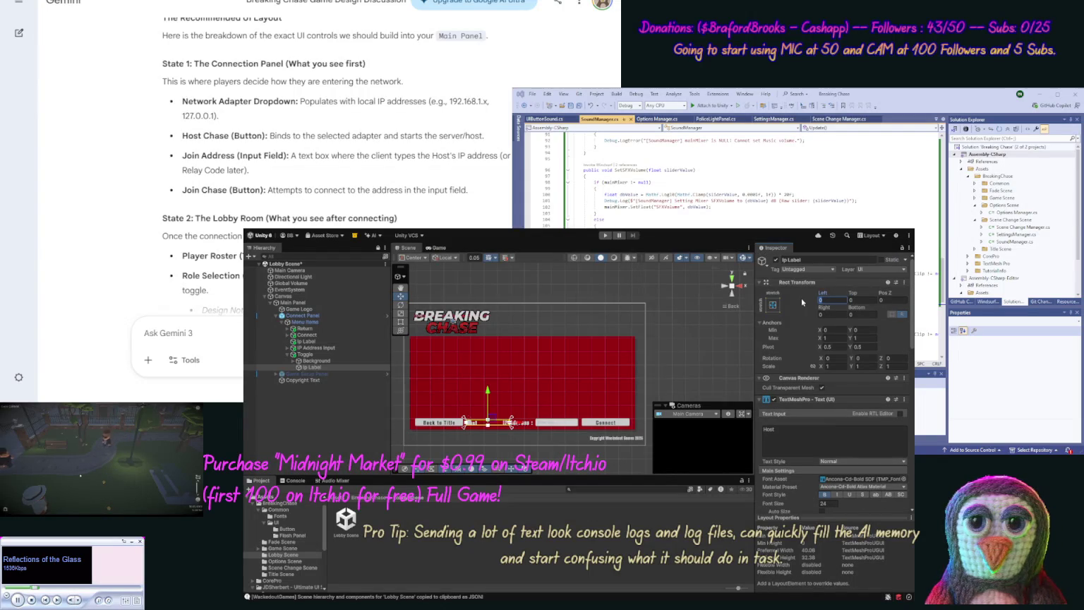
type("90")
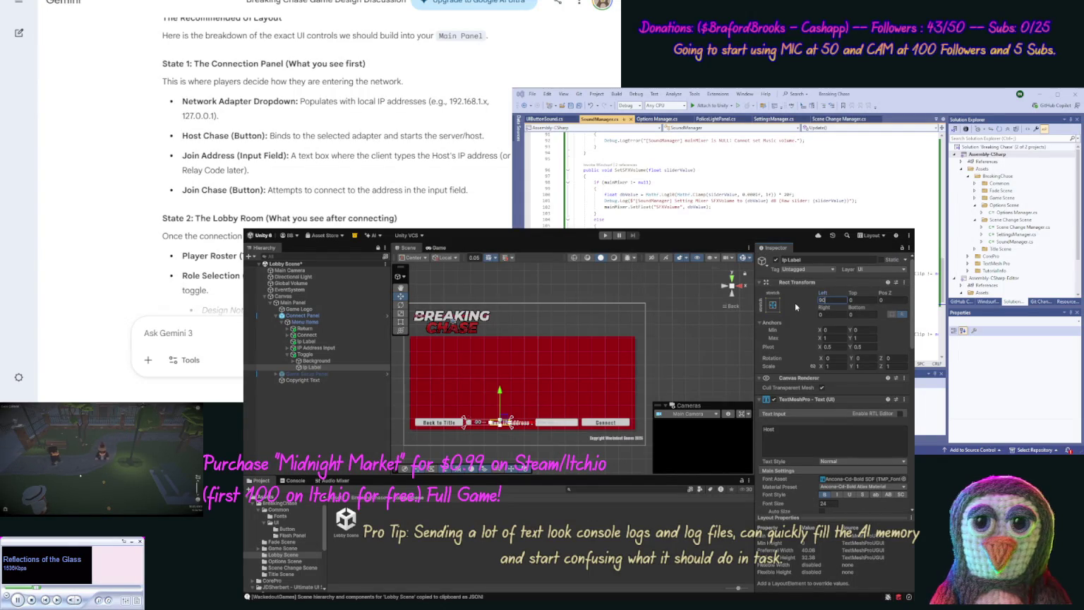
key("BackSpace")
key("BackSpace")
type("20")
key("Return")
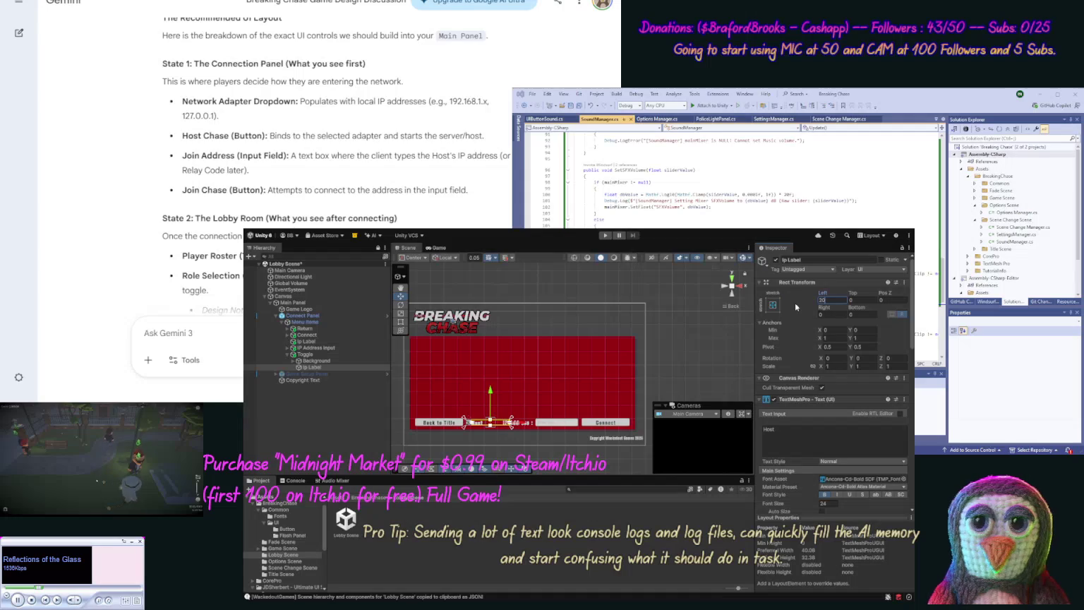
type("30")
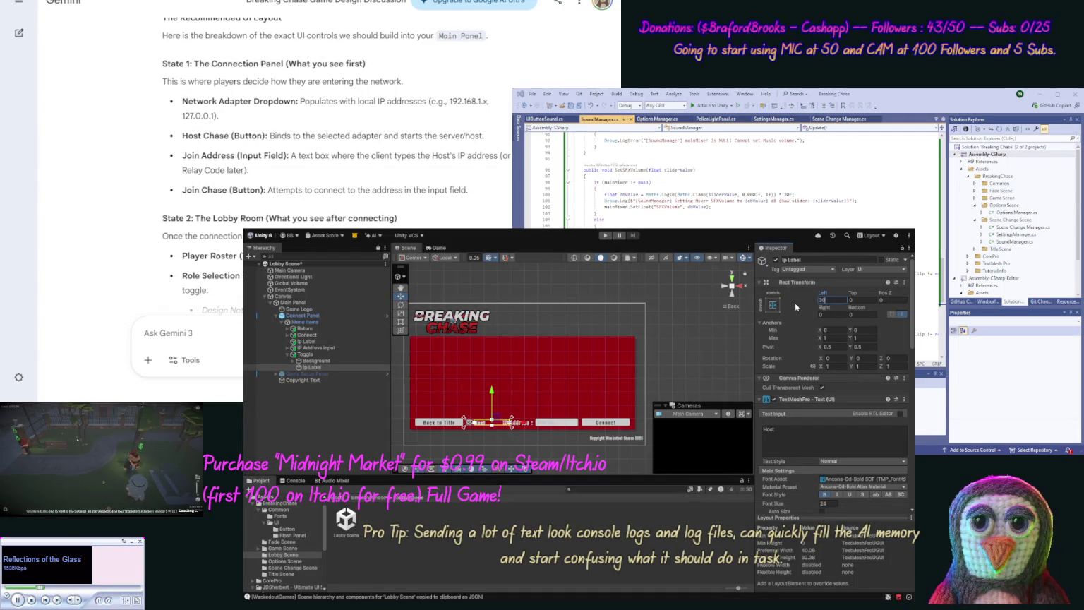
left_click(710, 363)
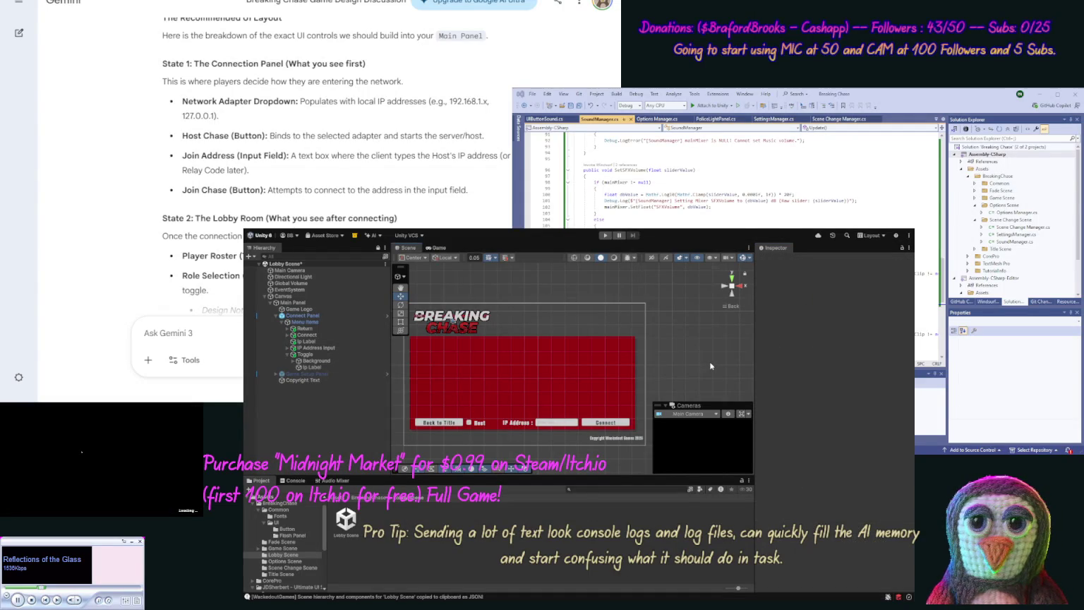
Step: Check the Host label's top offset against the panel layout
left_click(480, 423)
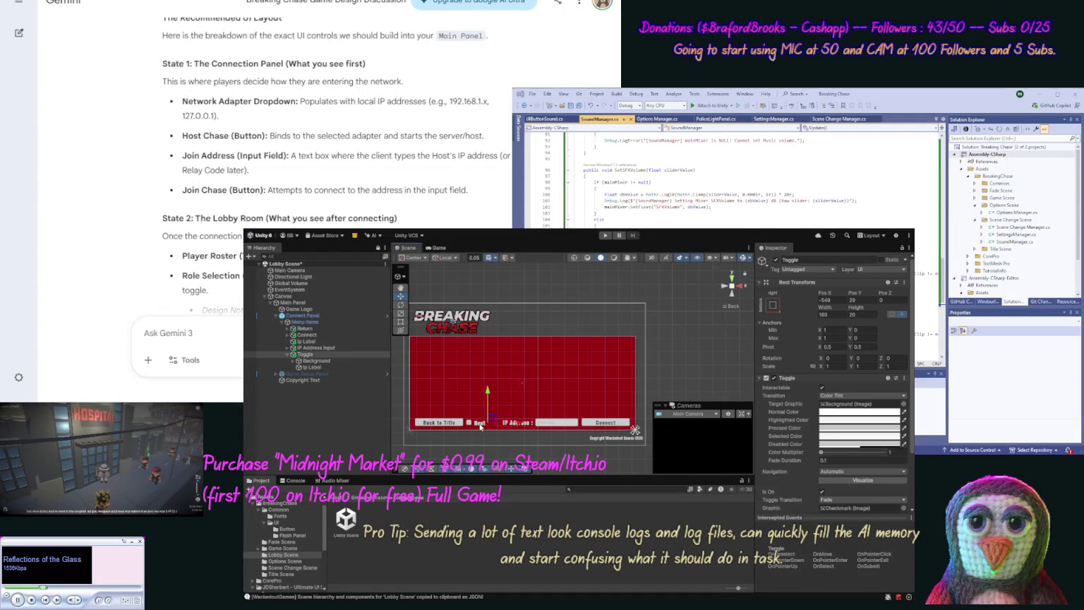
left_click(527, 423)
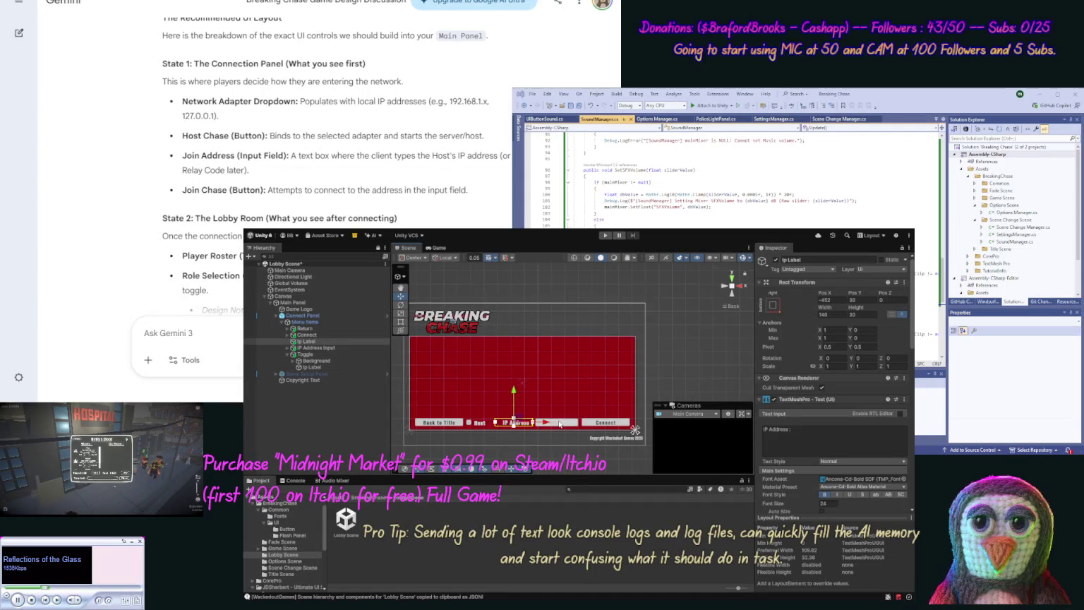
left_click(481, 423)
left_click(354, 366)
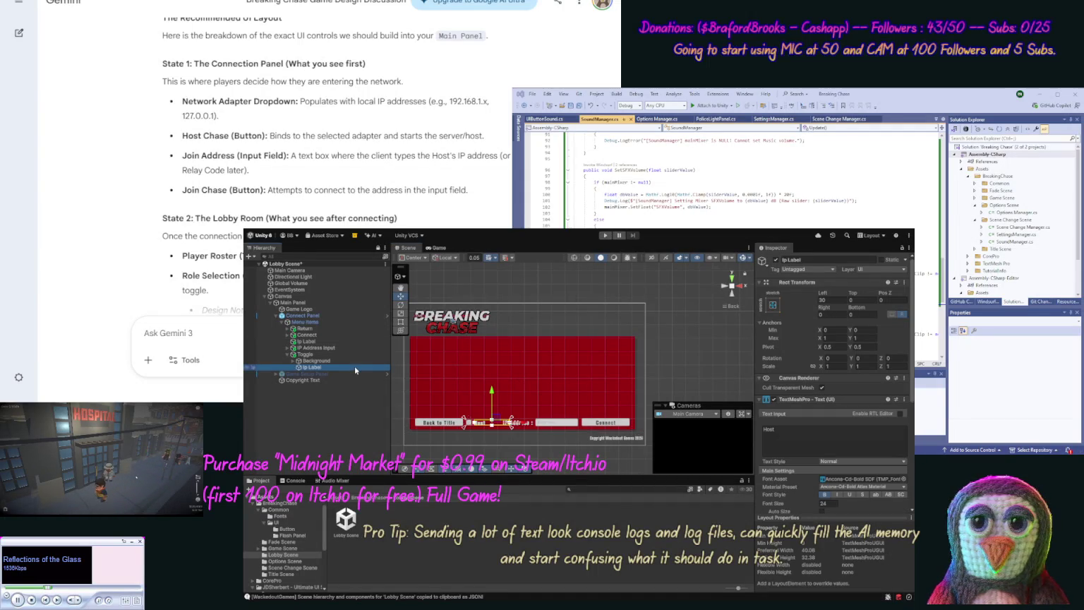
left_click(853, 301)
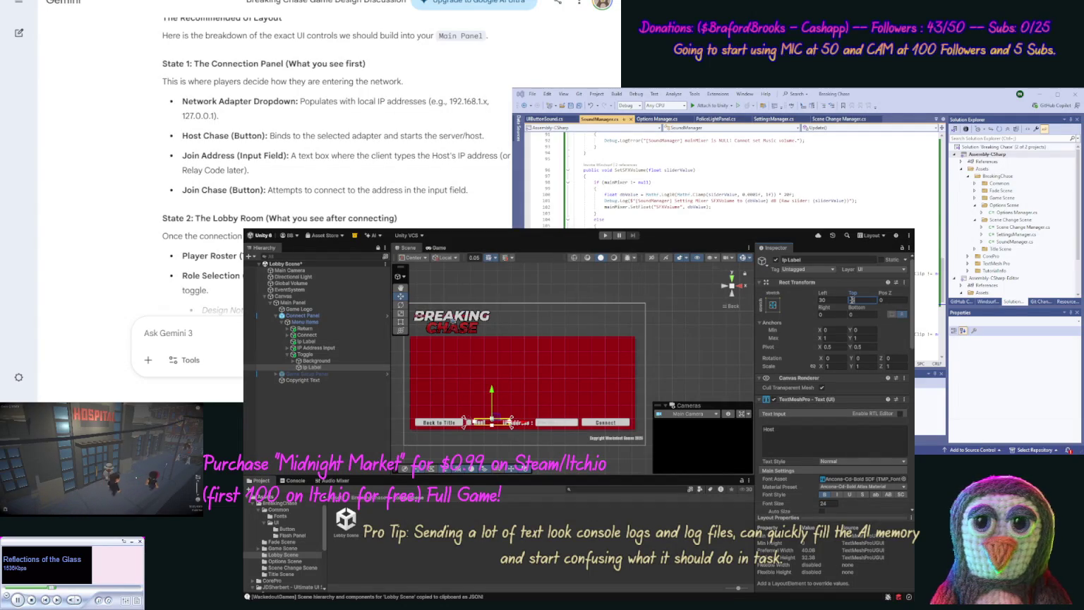
type("-5")
left_click(711, 348)
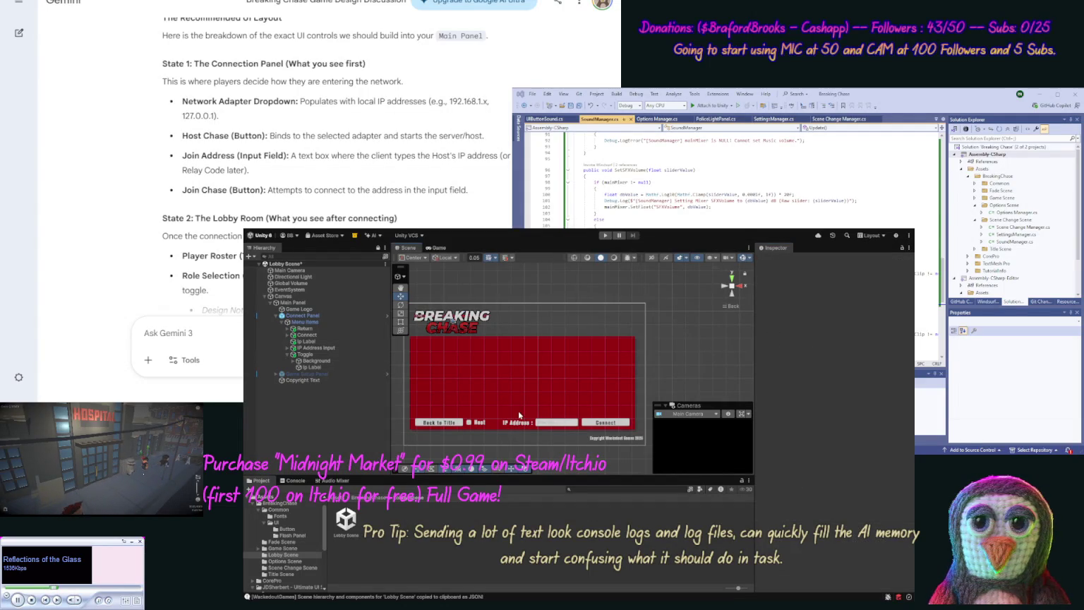
left_click(480, 422)
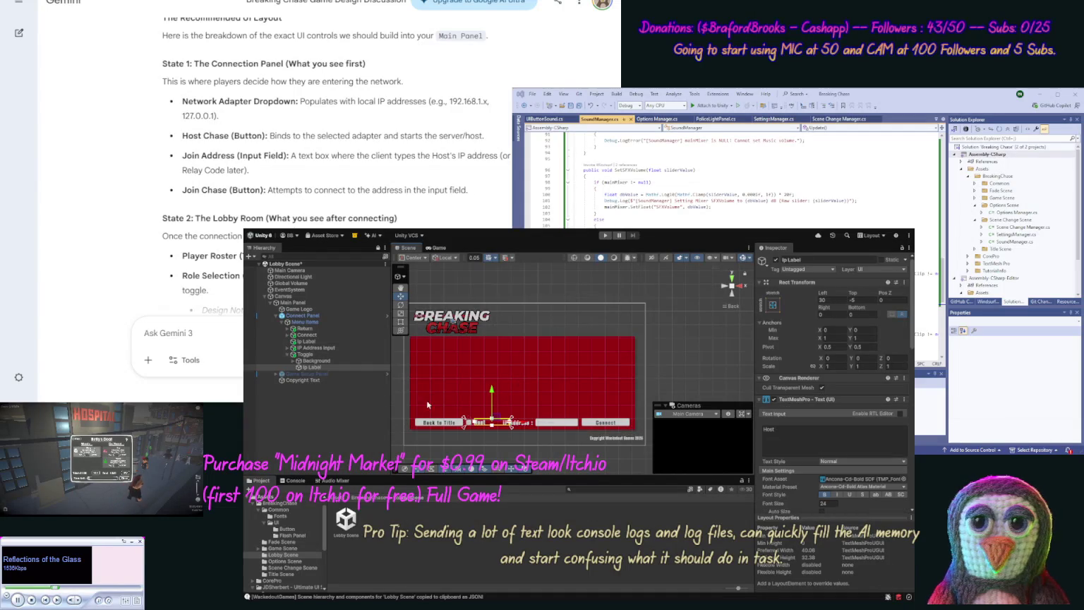
Step: Set the Host toggle's width to 100 and its Pos X to -57
left_click(309, 353)
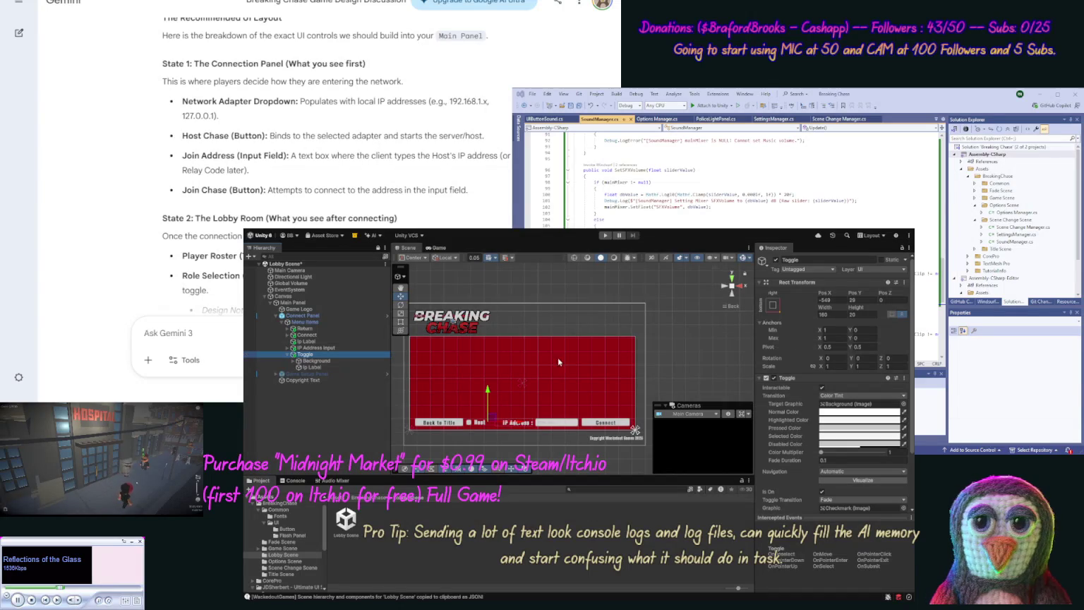
left_click(842, 313)
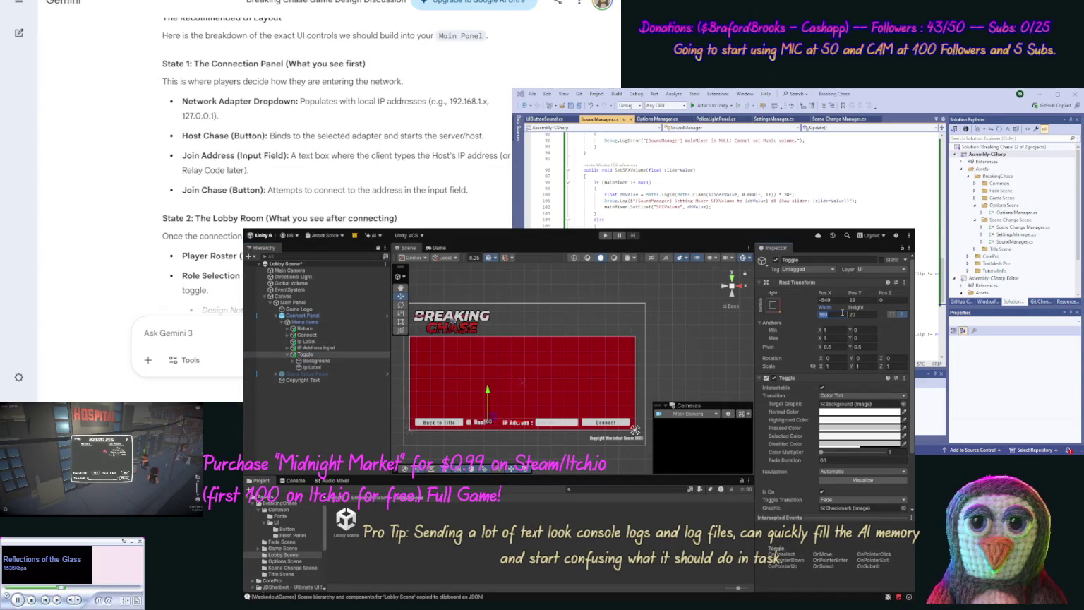
type("100")
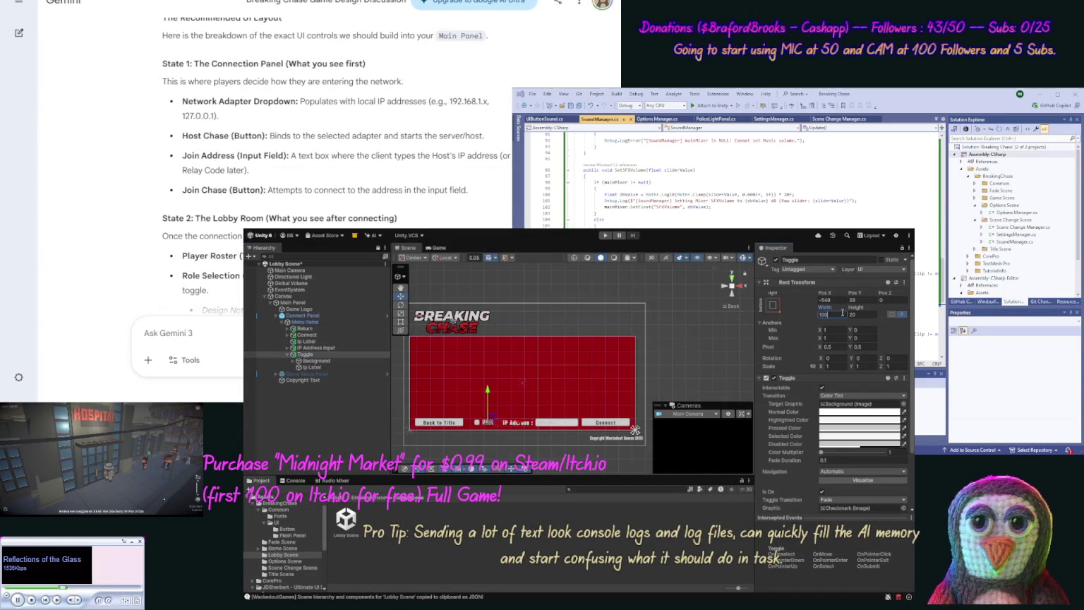
left_click(832, 298)
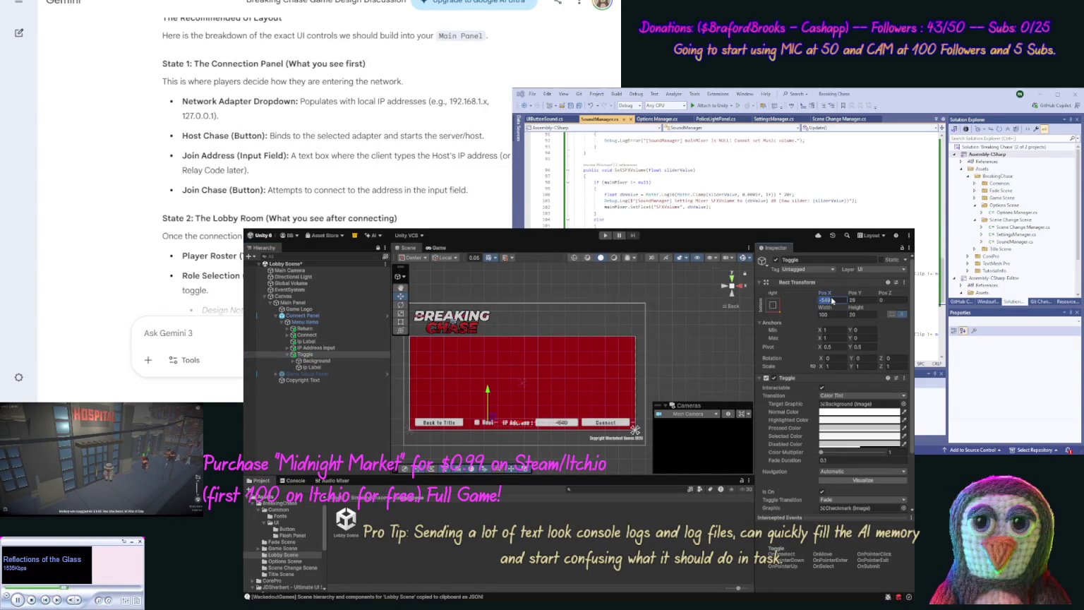
left_click(835, 299)
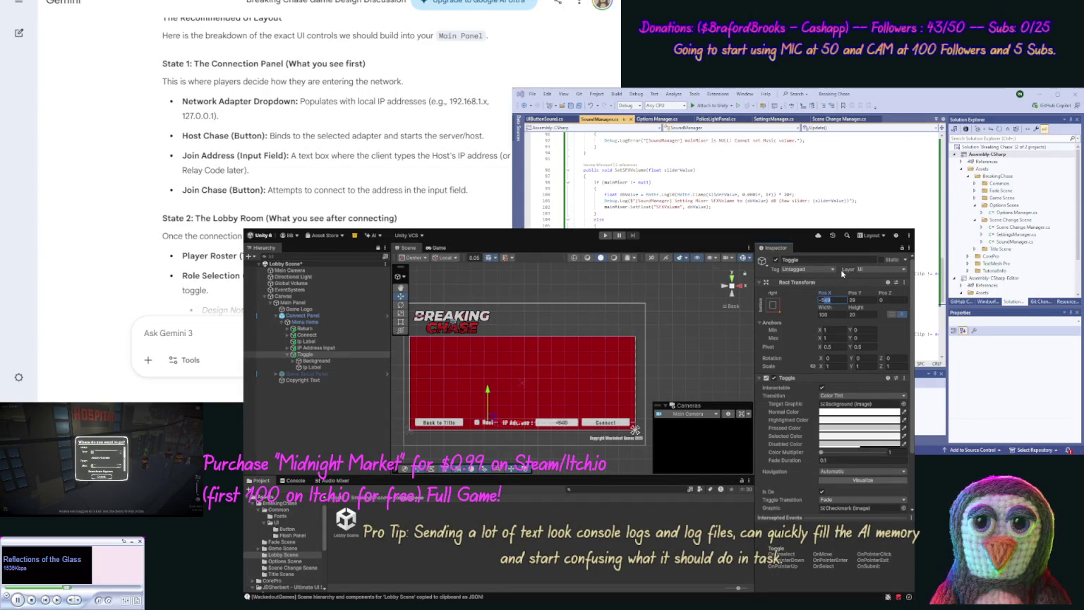
type("-57")
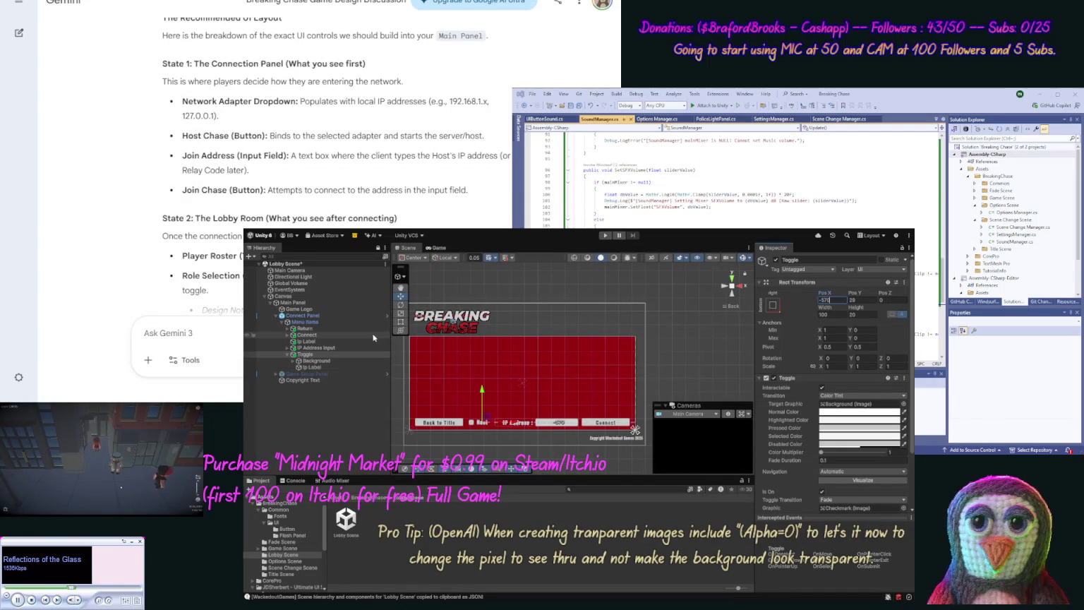
Step: Rename the Toggle to 'Is Host' and expand IP Address Input to show Text Area
left_click(289, 354)
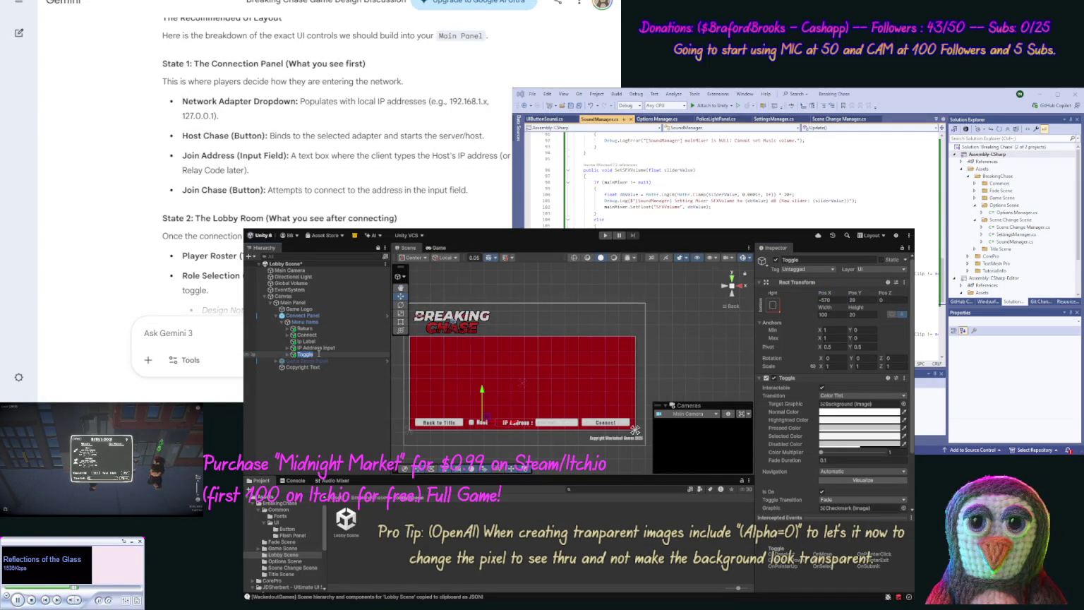
type("Ip H")
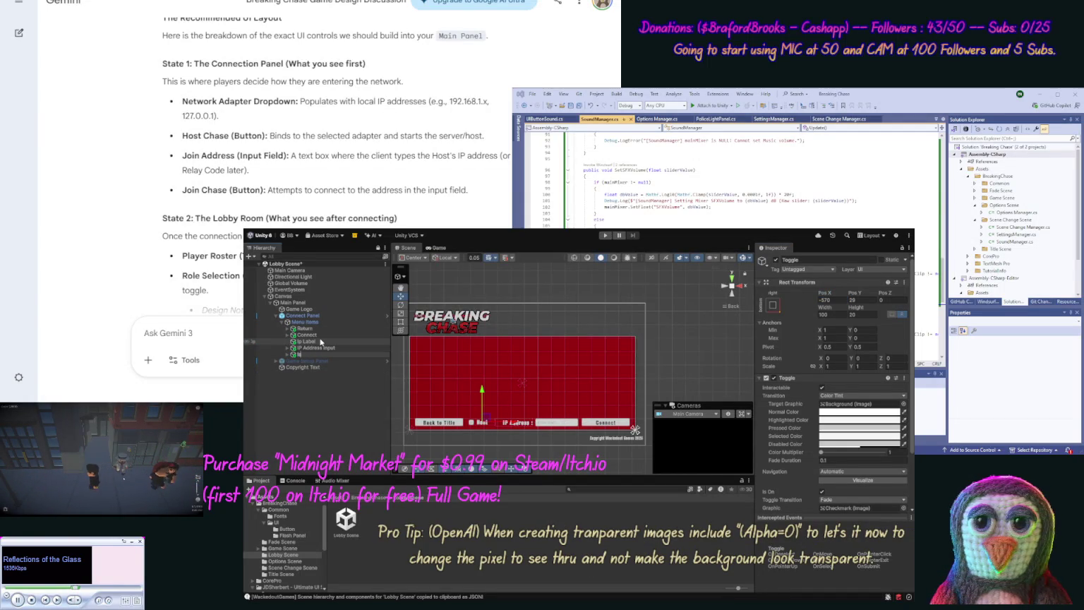
type("ost")
key("Return")
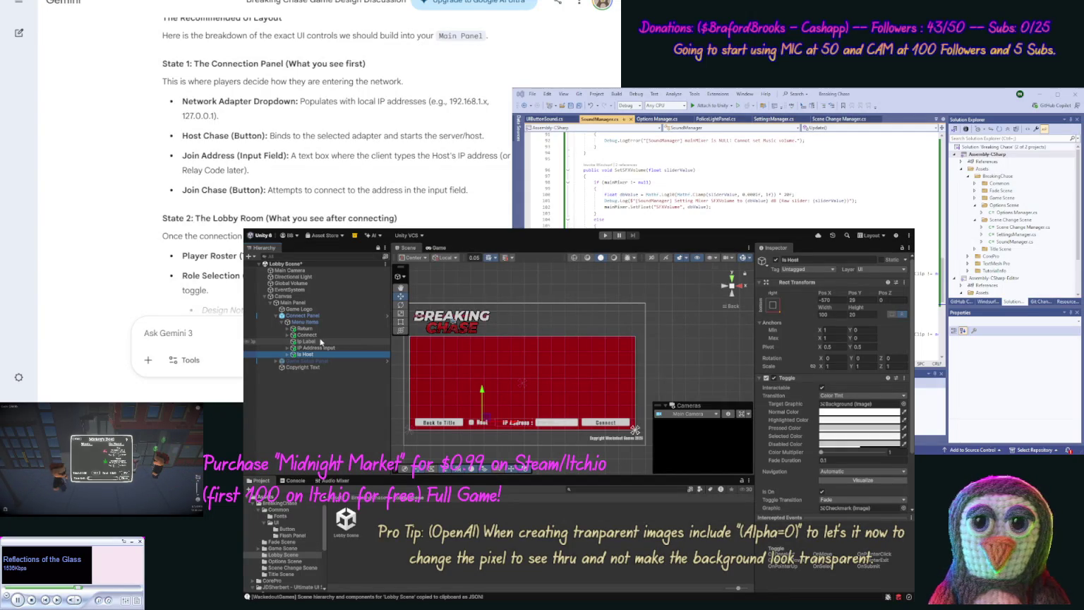
left_click(287, 348)
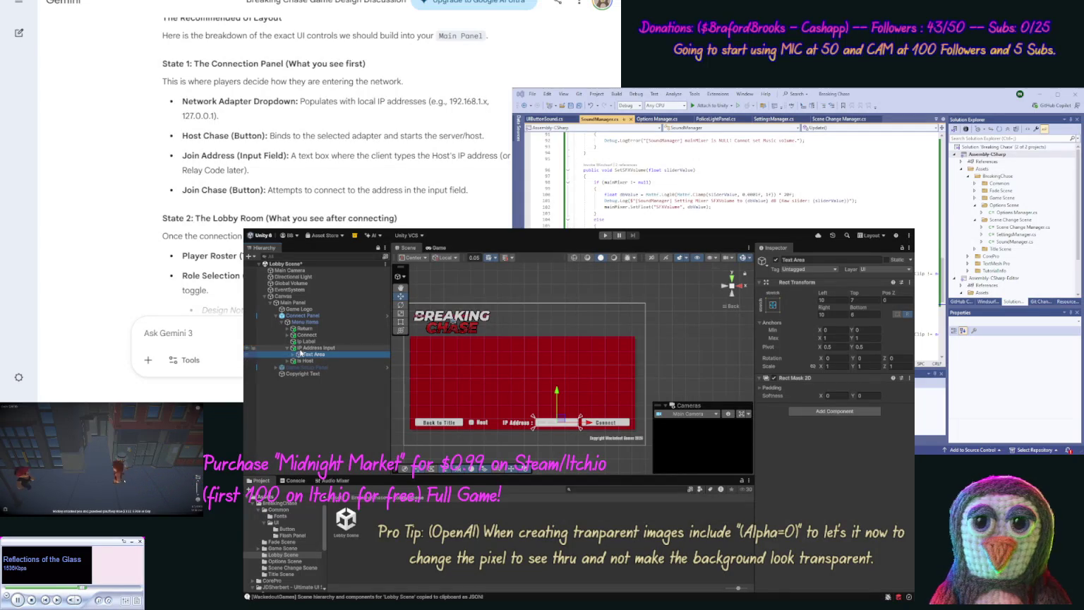
Step: Assign the Ancona-Cd-Bold SDF font from the Fonts folder to IP Address Input's Font Asset
left_click(318, 347)
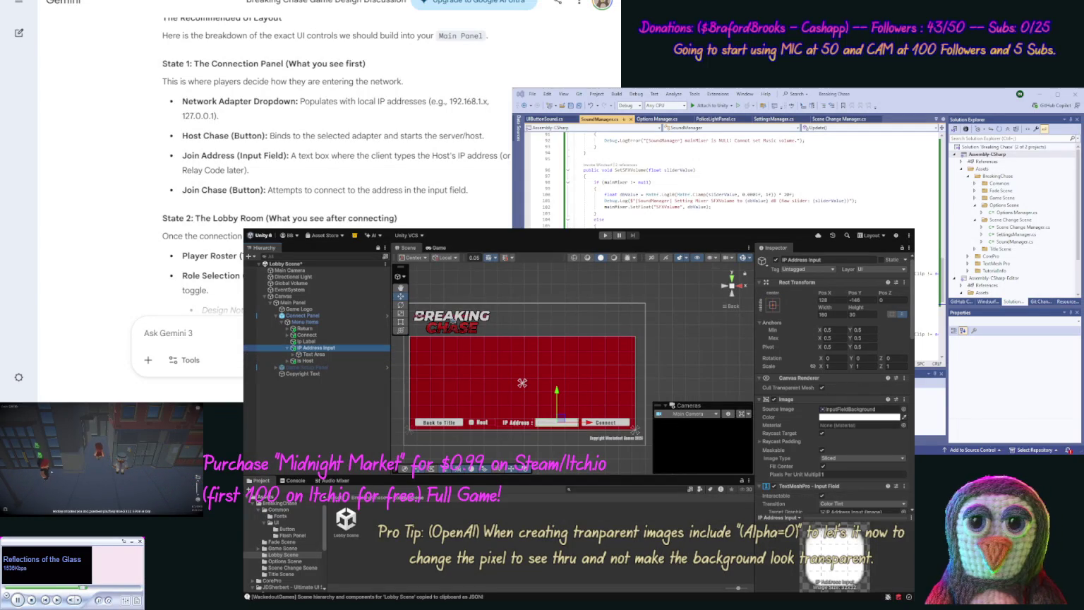
scroll(833, 418, "down", 3)
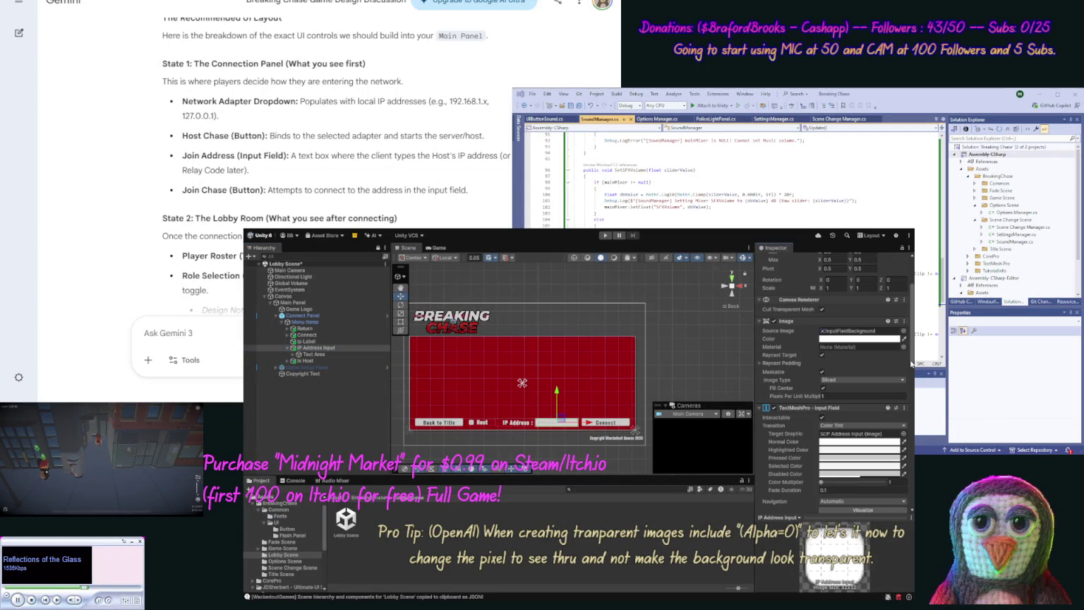
scroll(833, 417, "down", 3)
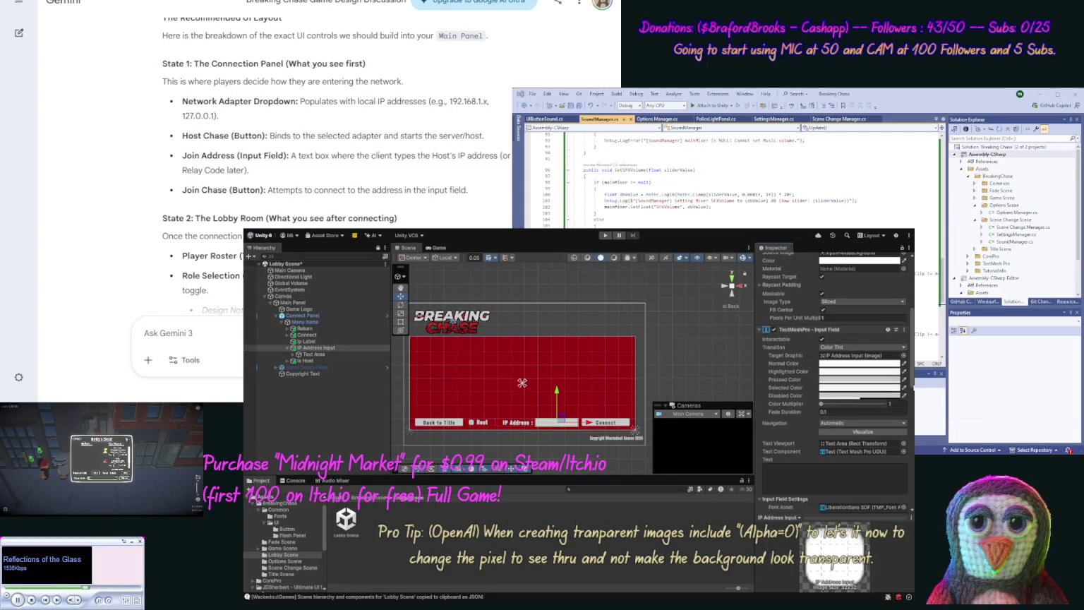
scroll(898, 430, "down", 5)
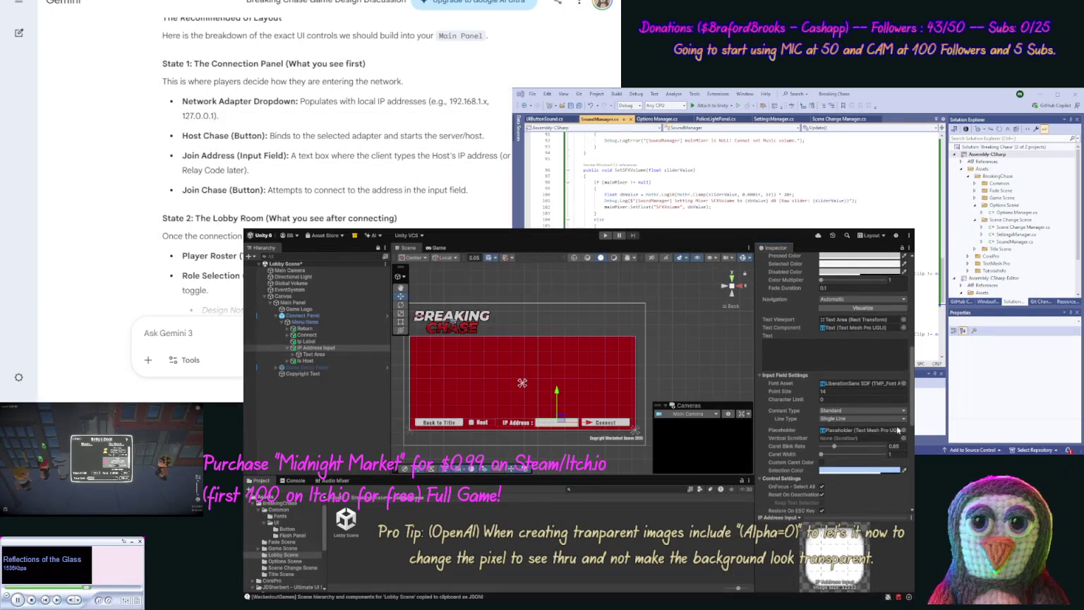
left_click(279, 516)
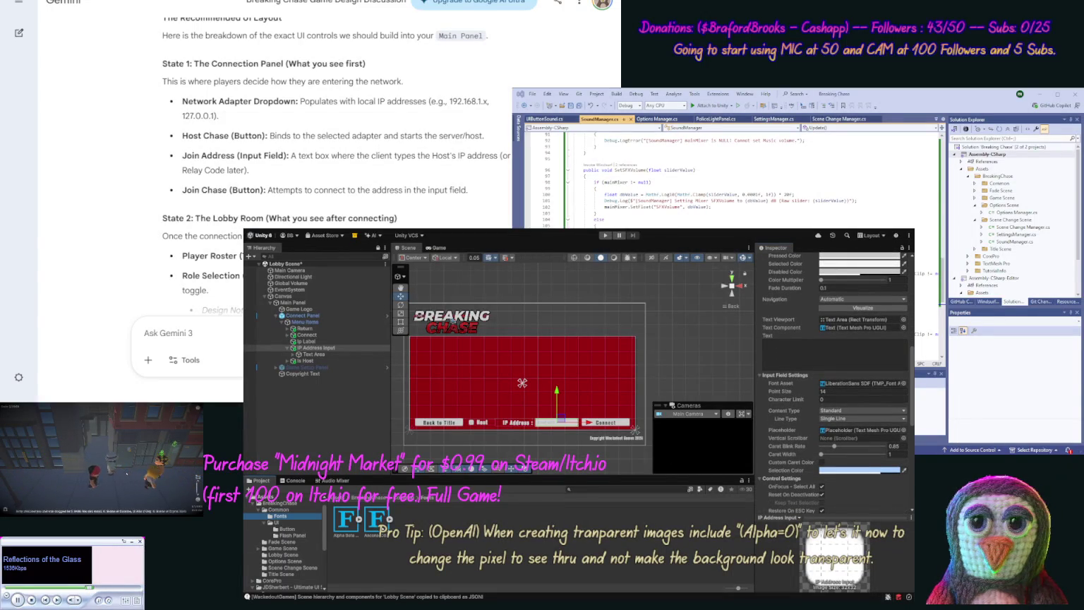
left_click_drag(376, 520, 858, 386)
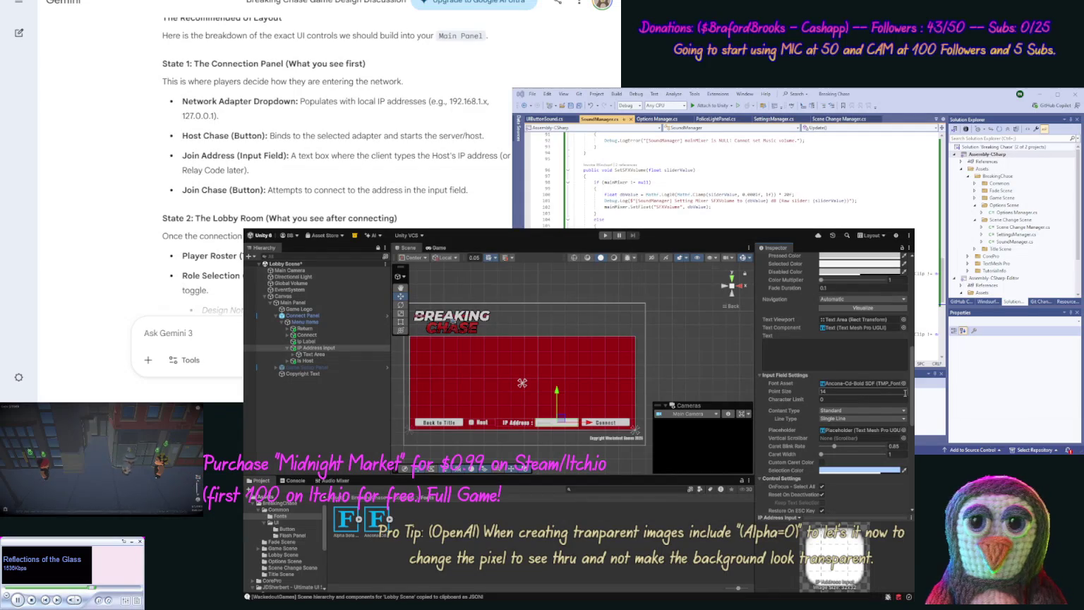
scroll(912, 396, "down", 10)
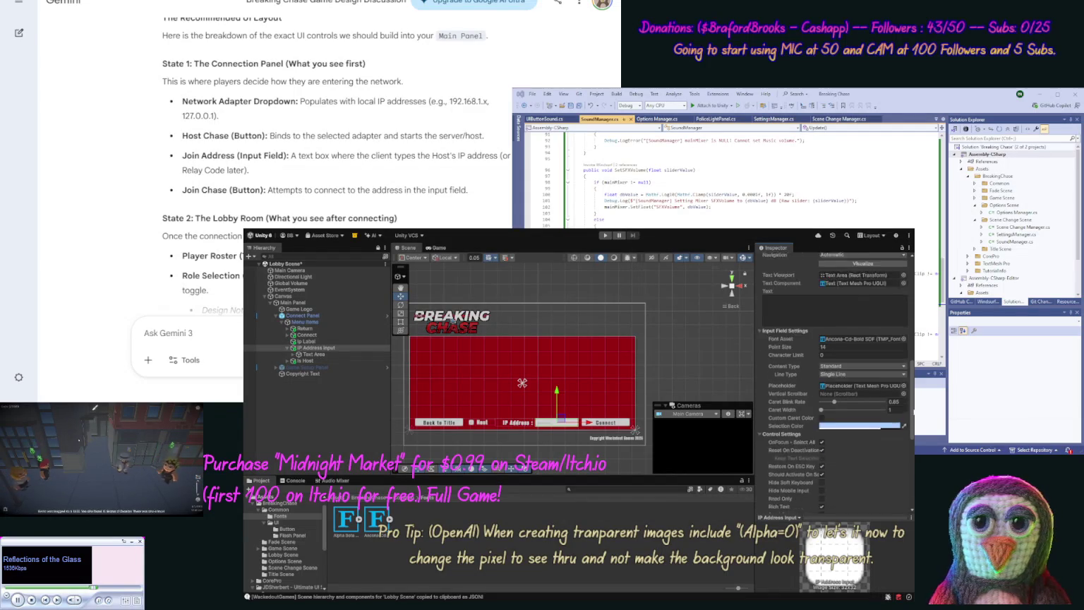
scroll(833, 381, "up", 10)
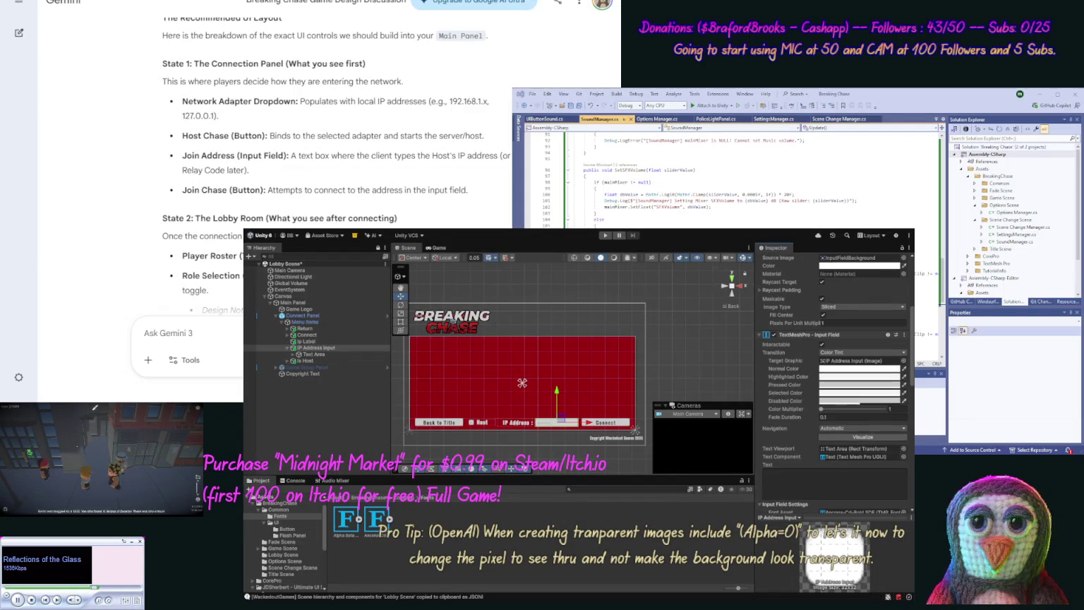
scroll(833, 381, "up", 2)
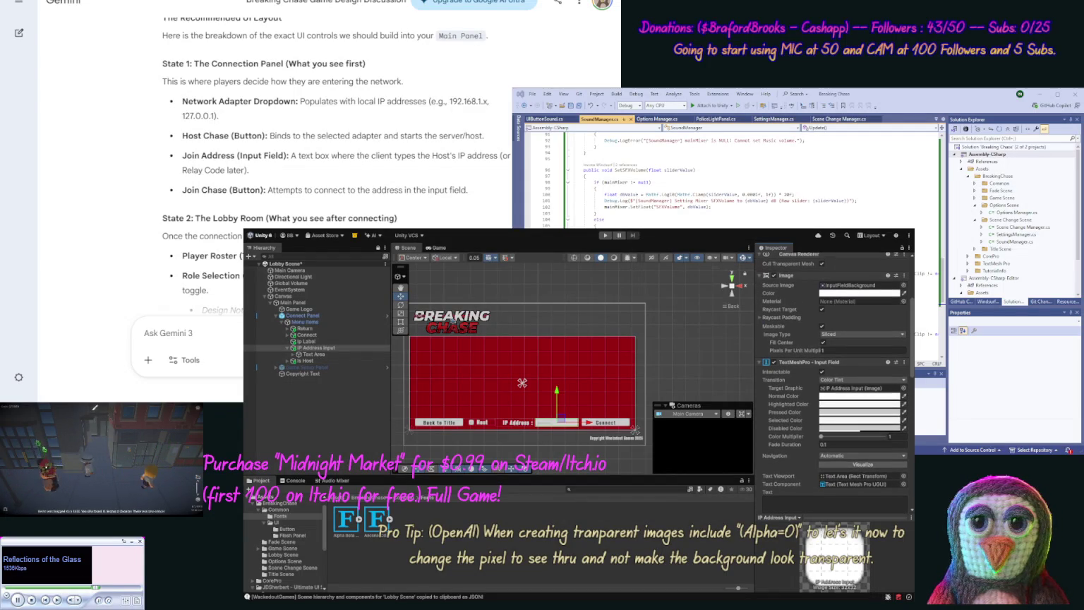
scroll(833, 382, "up", 5)
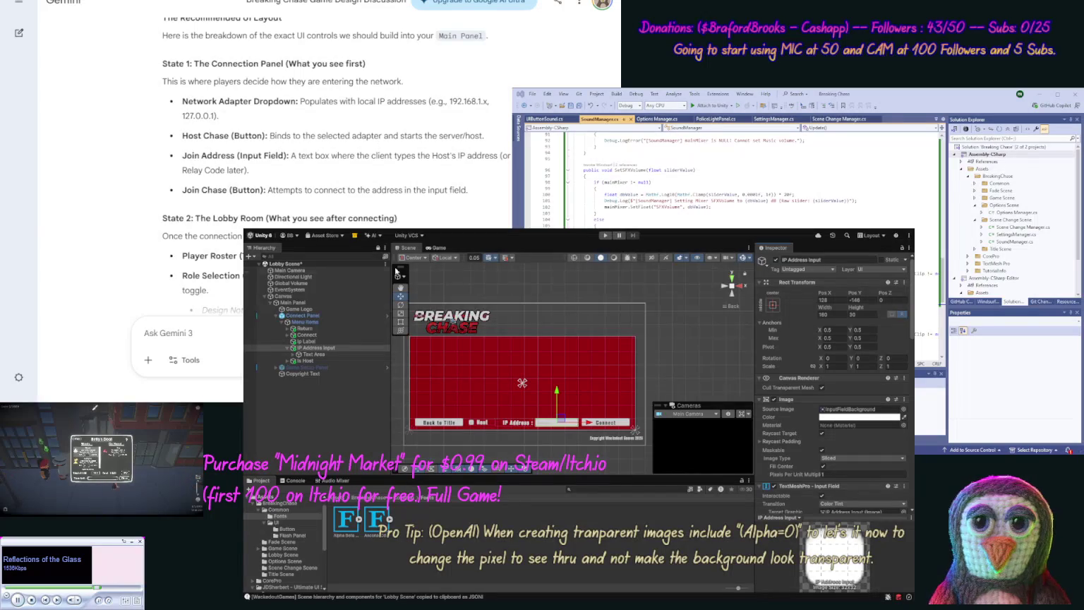
left_click(291, 348)
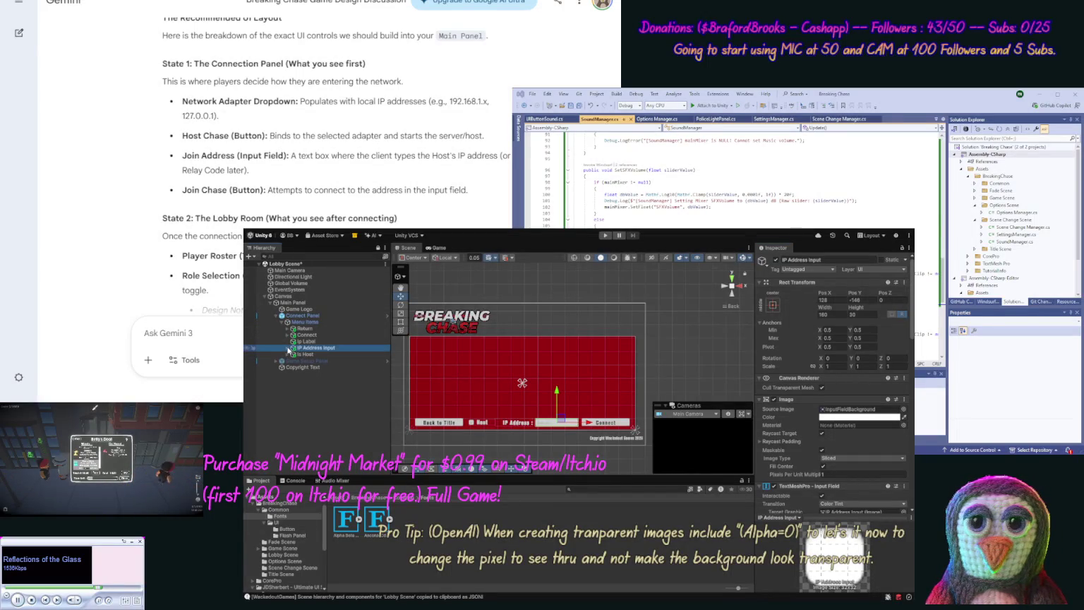
Step: Inspect the IP Address Input's Text Area, Placeholder and Text children in the Hierarchy
left_click(292, 355)
left_click(319, 362)
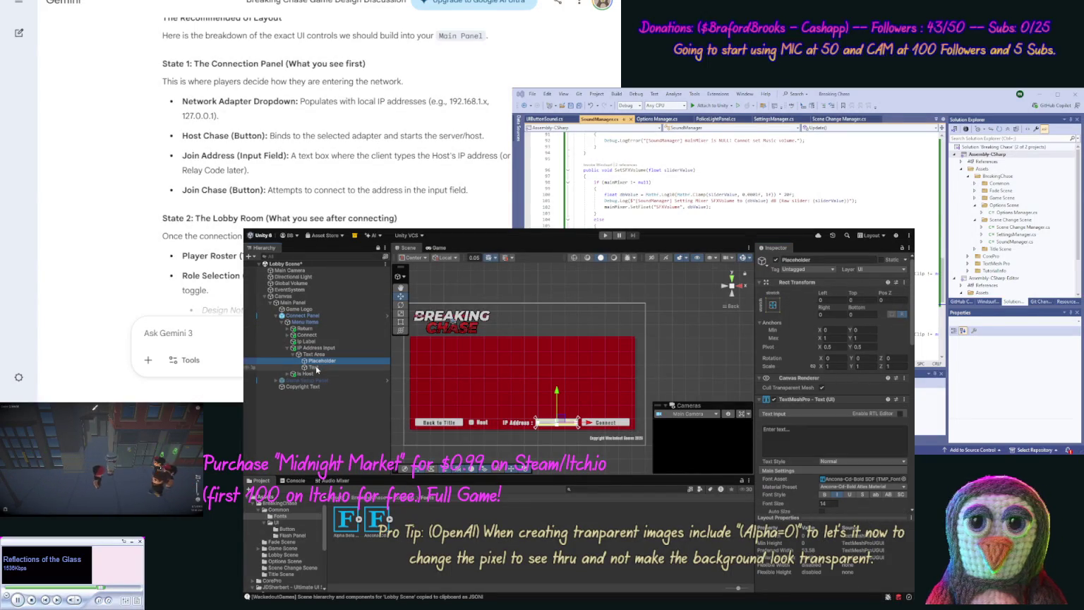
left_click(313, 367)
left_click(315, 355)
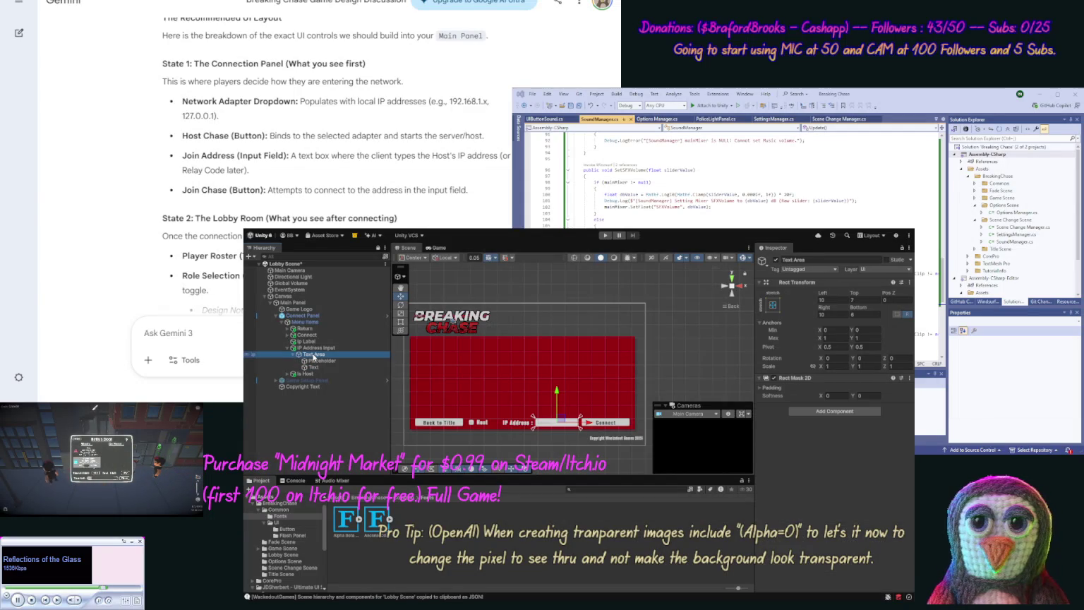
left_click(288, 348)
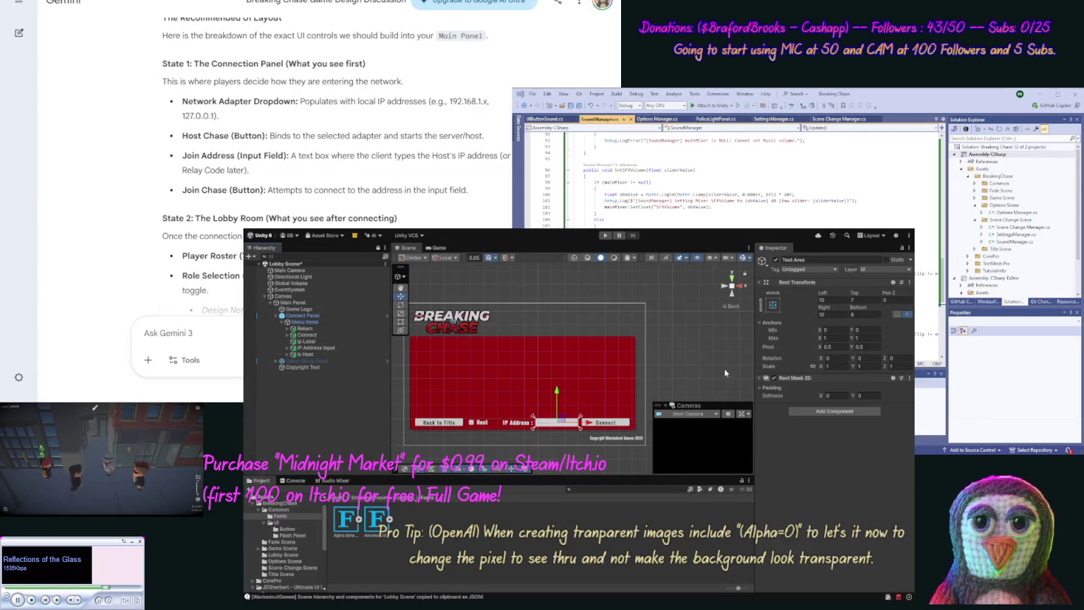
Step: Change the Placeholder object's text in the Inspector to 'Enter host address...'
left_click(287, 347)
left_click(322, 361)
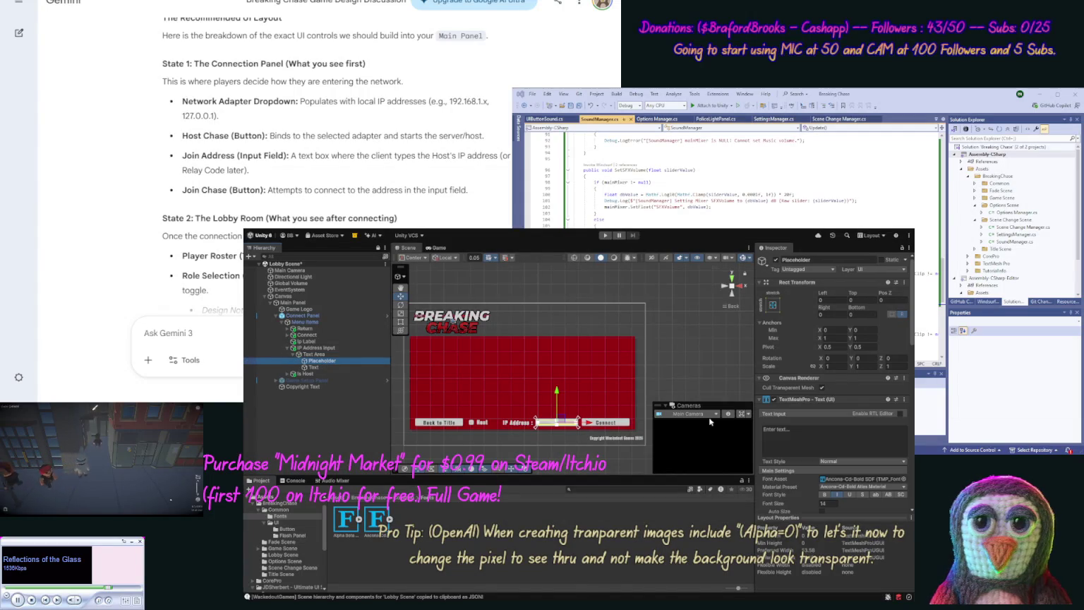
left_click(824, 436)
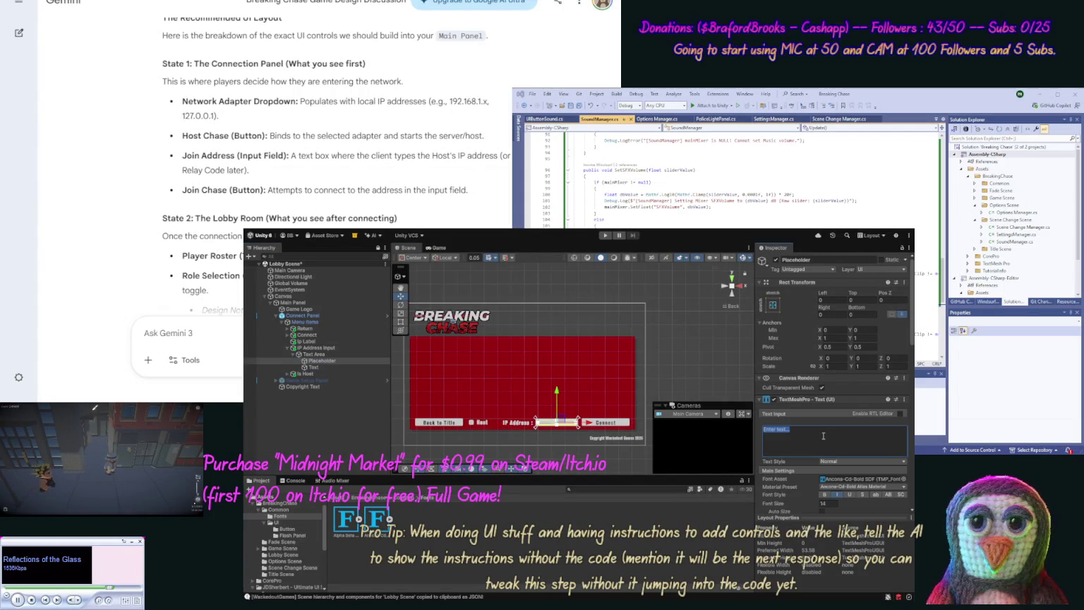
left_click(824, 435)
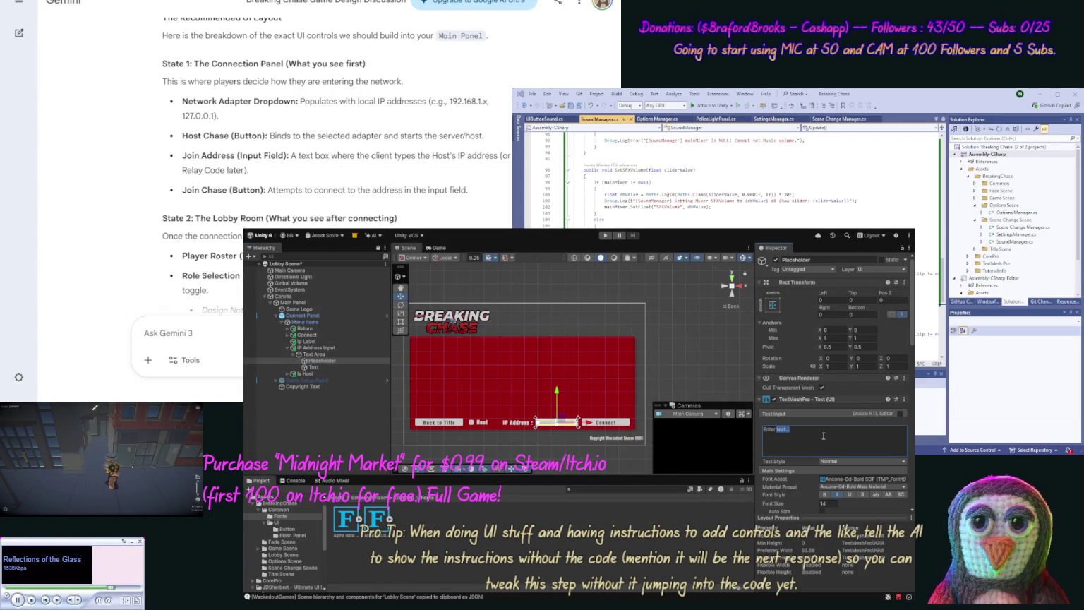
type("st ad")
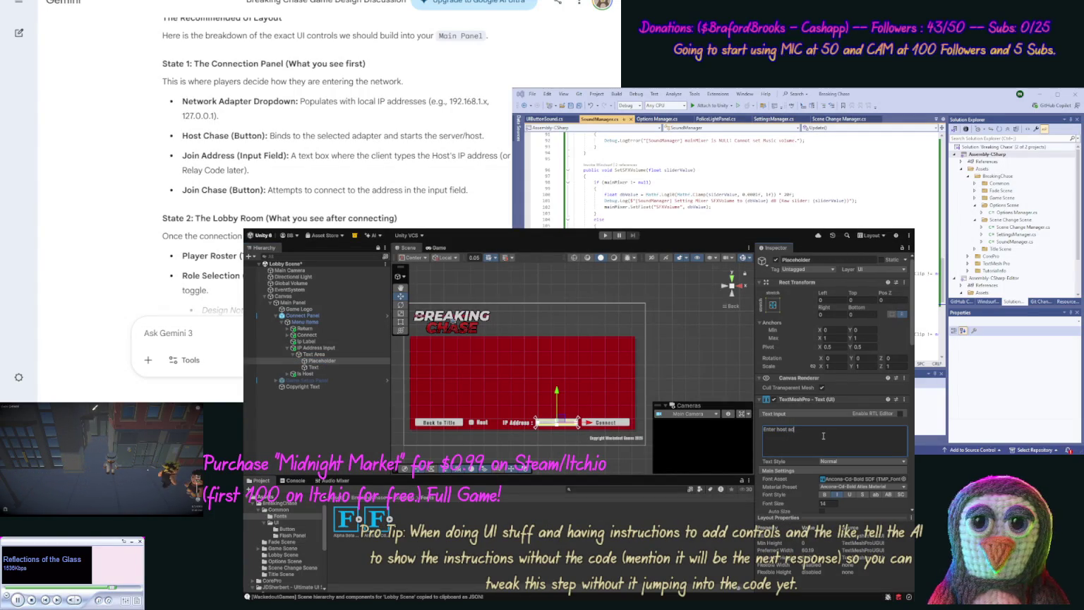
type("dress...")
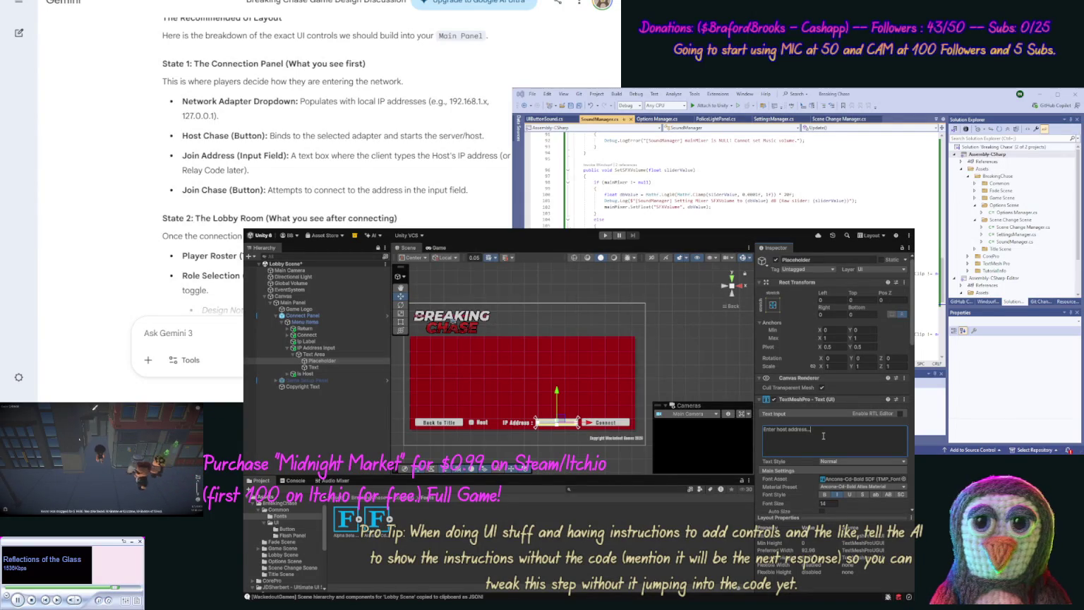
left_click(710, 392)
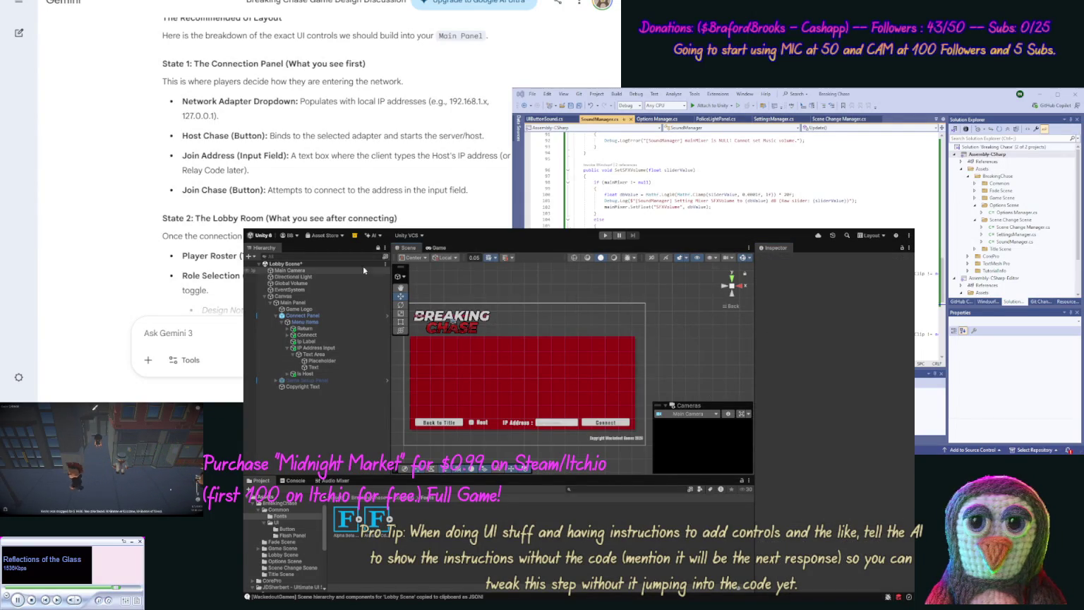
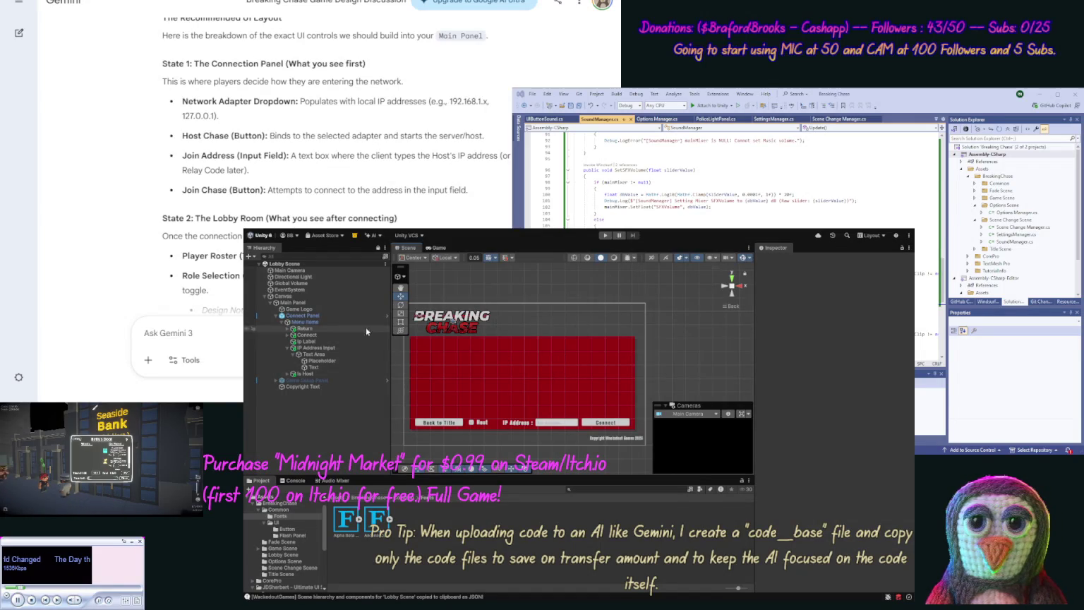
Step: Add a TextMeshPro Dropdown under Menu Items and place it beside the IP Address label at -285, 20
left_click(310, 324)
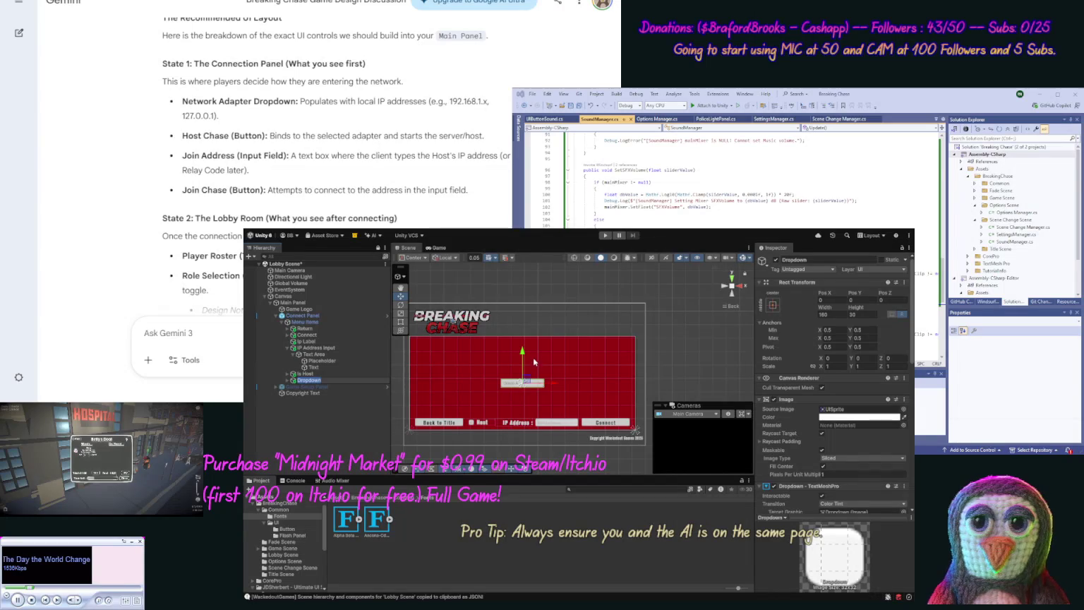
left_click_drag(521, 348, 522, 384)
left_click_drag(555, 423, 590, 427)
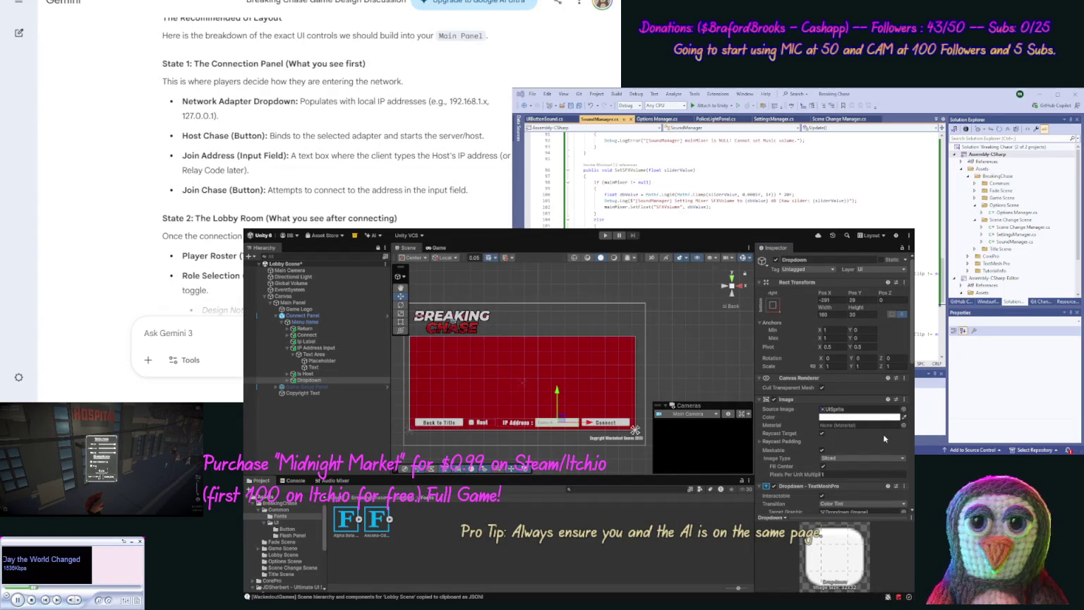
left_click(312, 382)
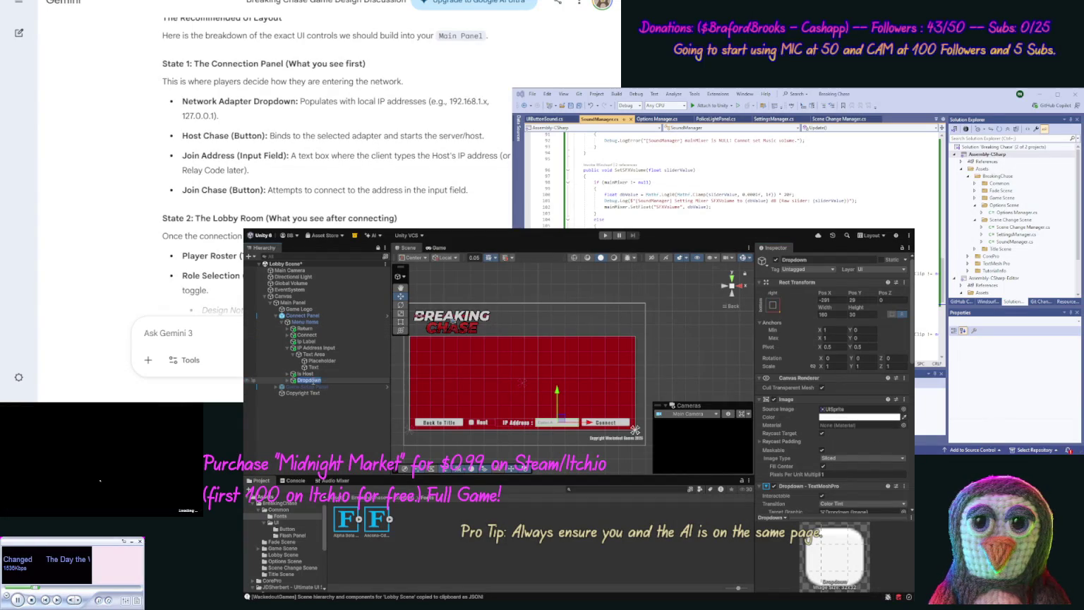
Step: Rename the new dropdown to 'IP Address Dropdown'
left_click(325, 384)
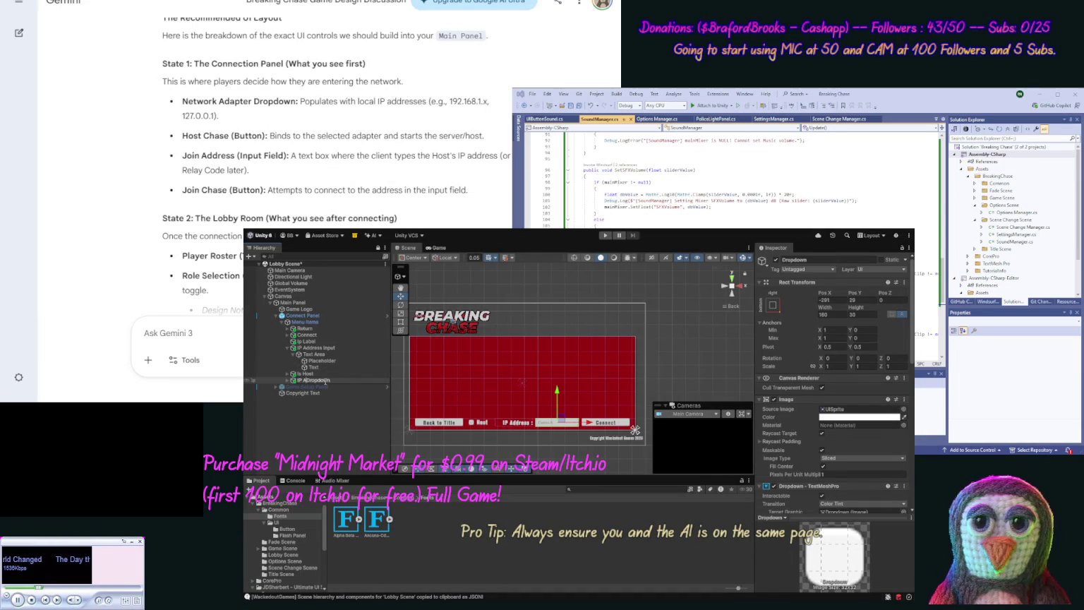
type("ddress")
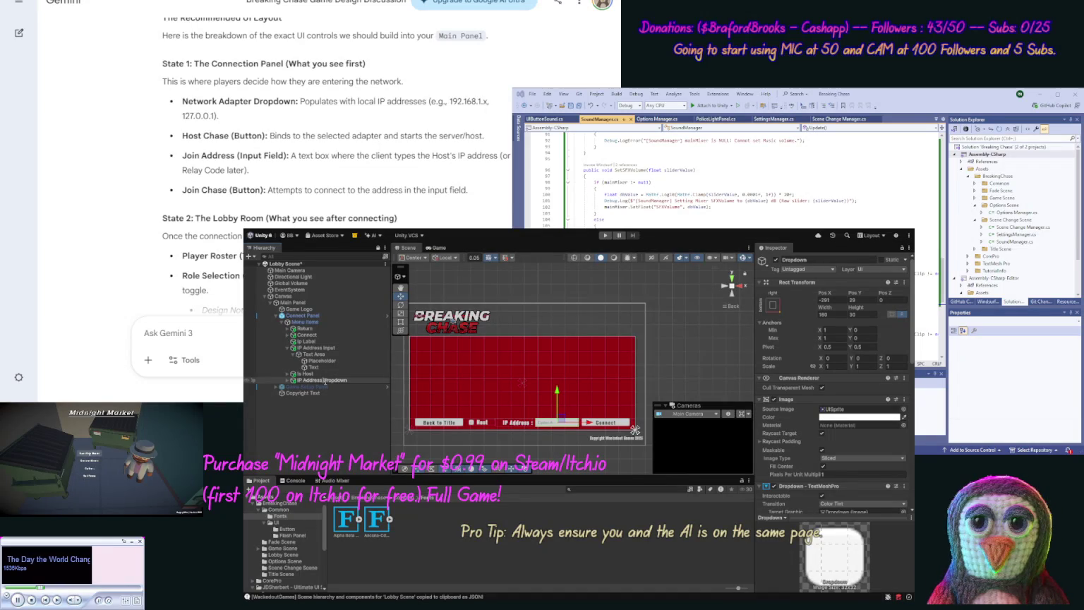
key("Return")
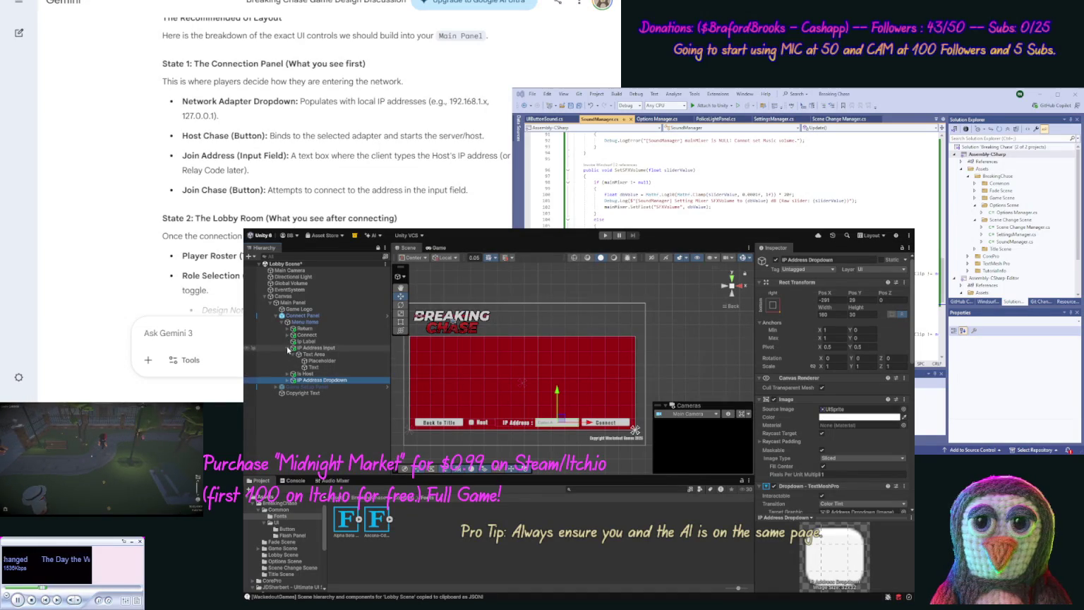
Step: Move IP Address Dropdown directly below IP Address Input in the Hierarchy and save the Lobby Scene
left_click(288, 348)
left_click_drag(308, 360, 306, 356)
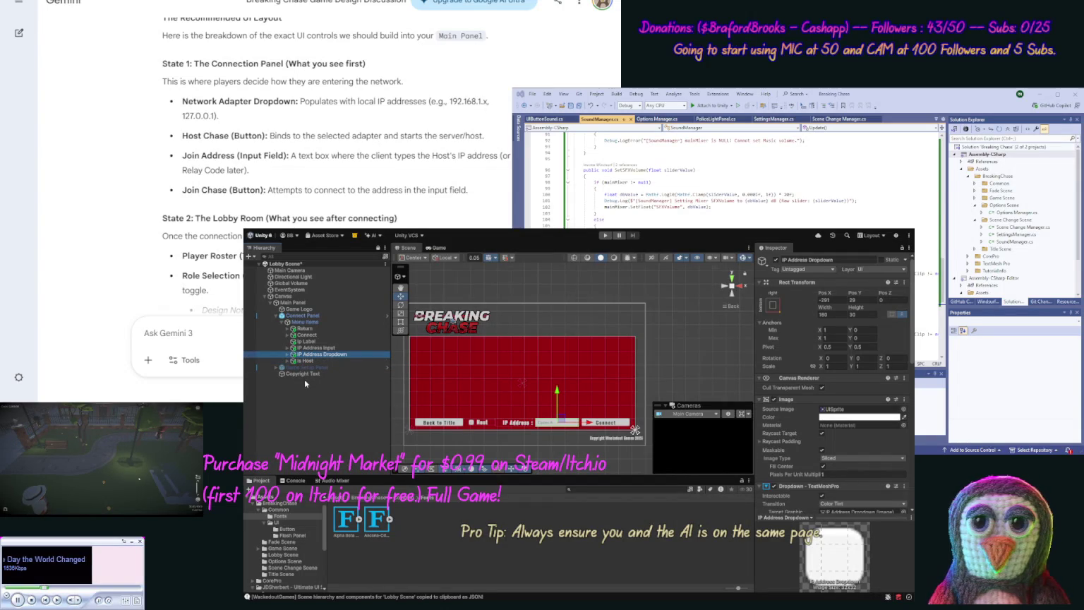
left_click(306, 385)
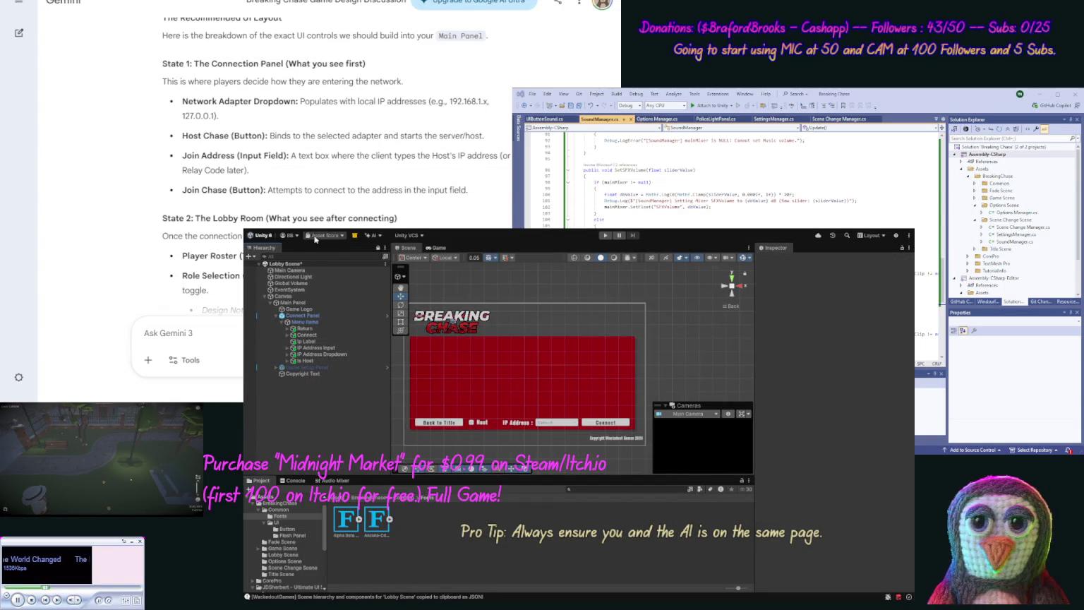
key("ctrl+s")
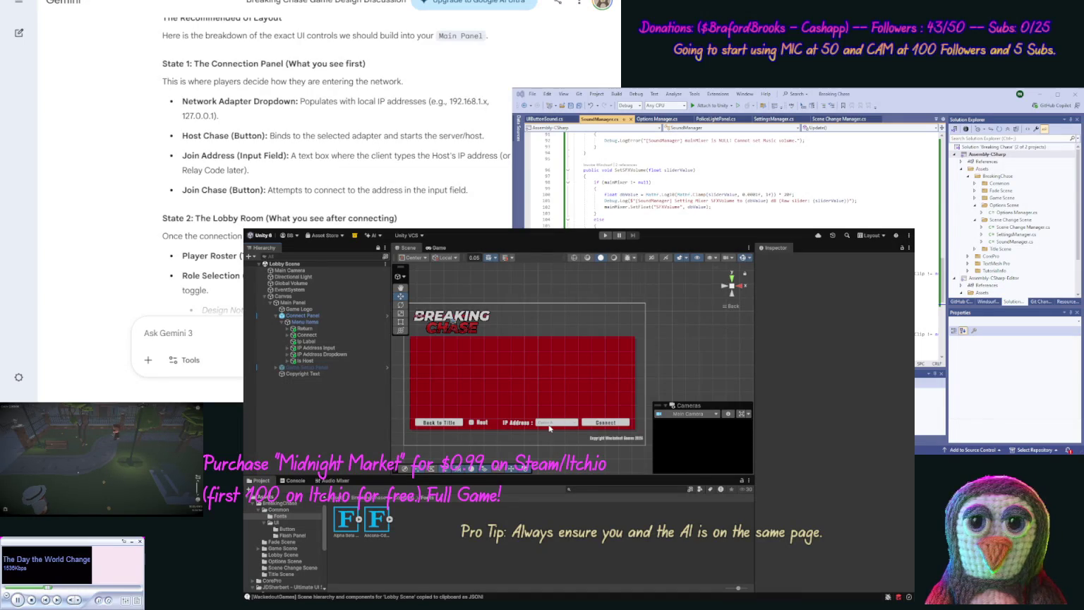
left_click(310, 355)
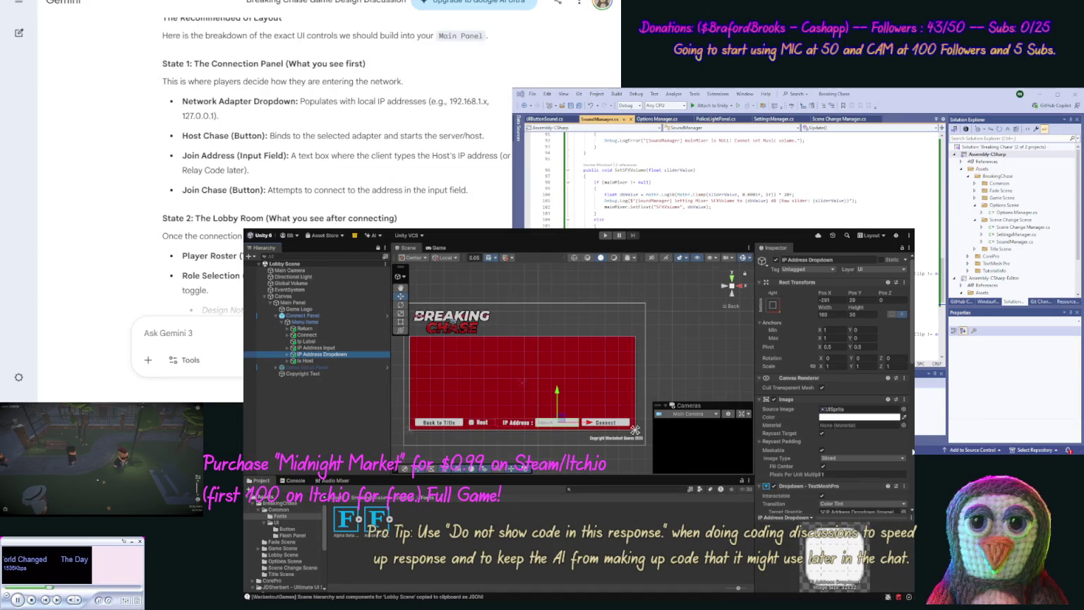
Step: Delete Option C and Option B from IP Address Dropdown's option list, keeping only Option A
scroll(913, 450, "down", 3)
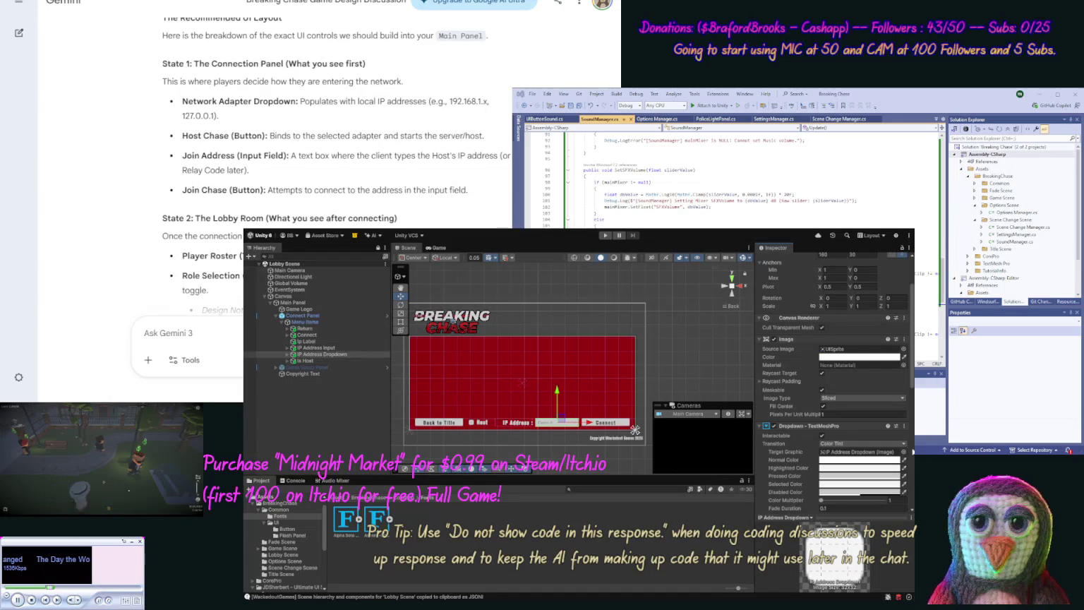
scroll(913, 399, "down", 2)
scroll(913, 399, "down", 4)
scroll(913, 425, "down", 1)
scroll(913, 425, "down", 1)
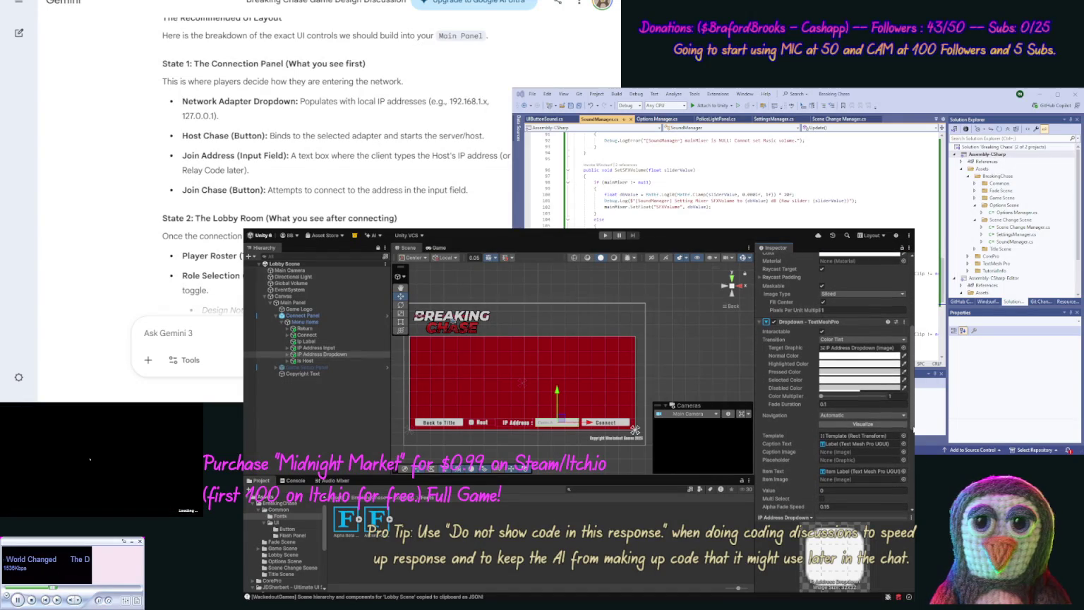
scroll(914, 428, "down", 1)
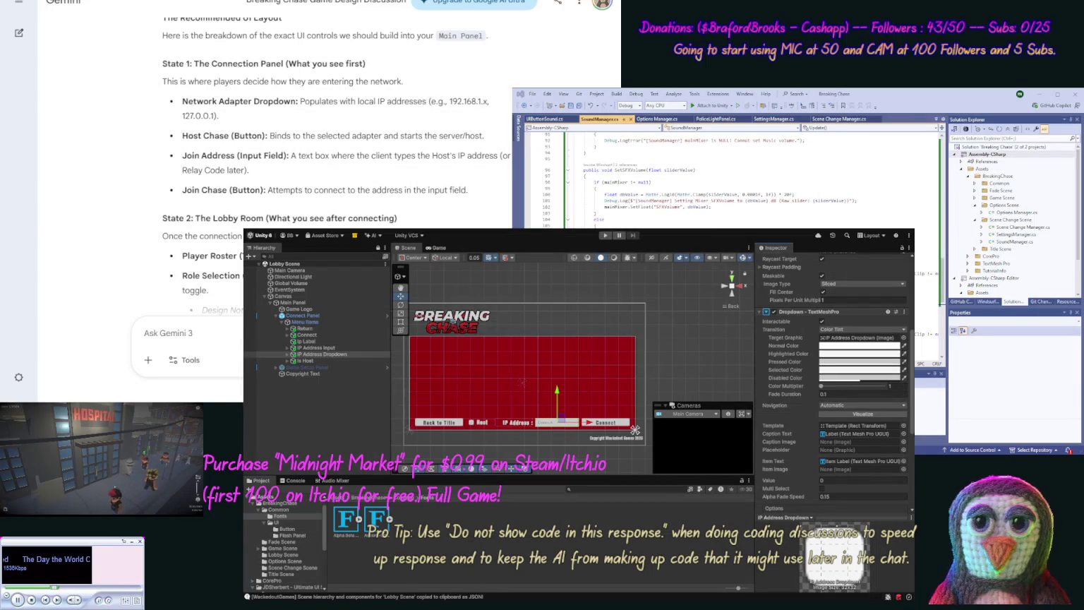
scroll(833, 381, "down", 5)
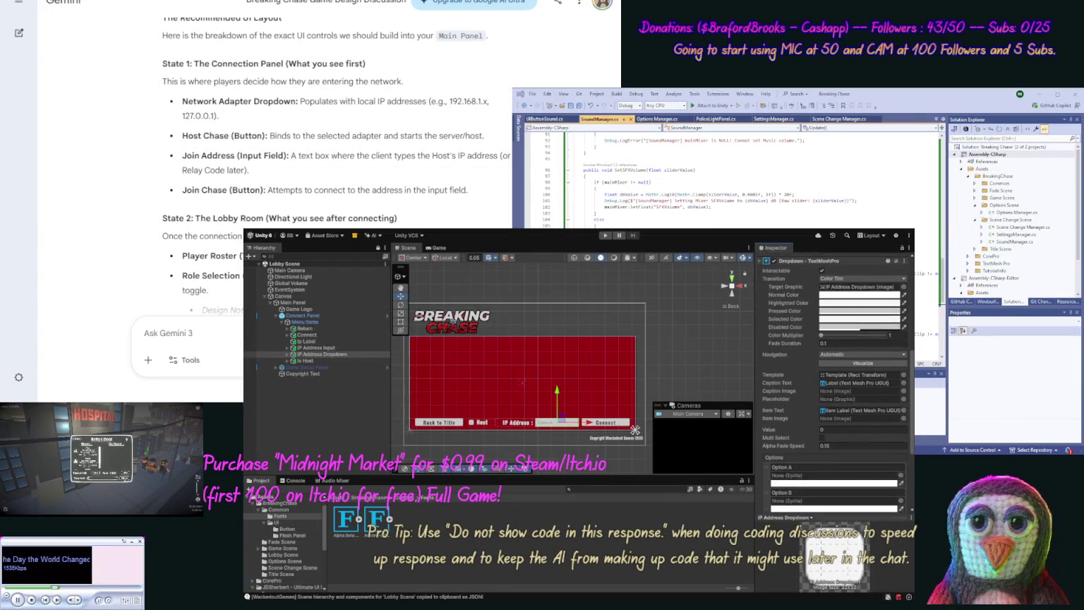
scroll(839, 436, "down", 4)
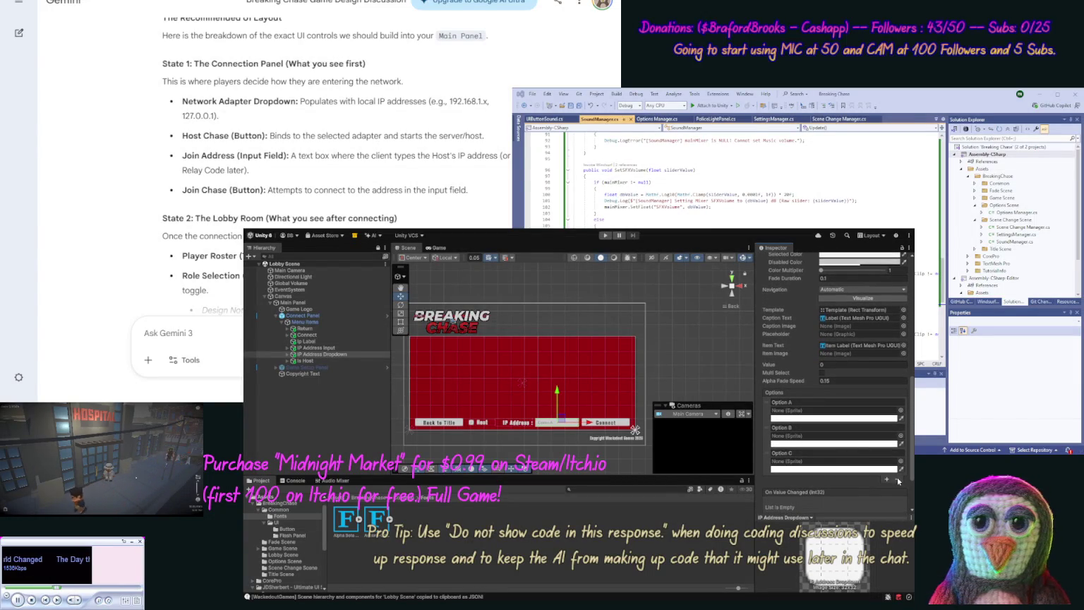
left_click(897, 479)
left_click(898, 455)
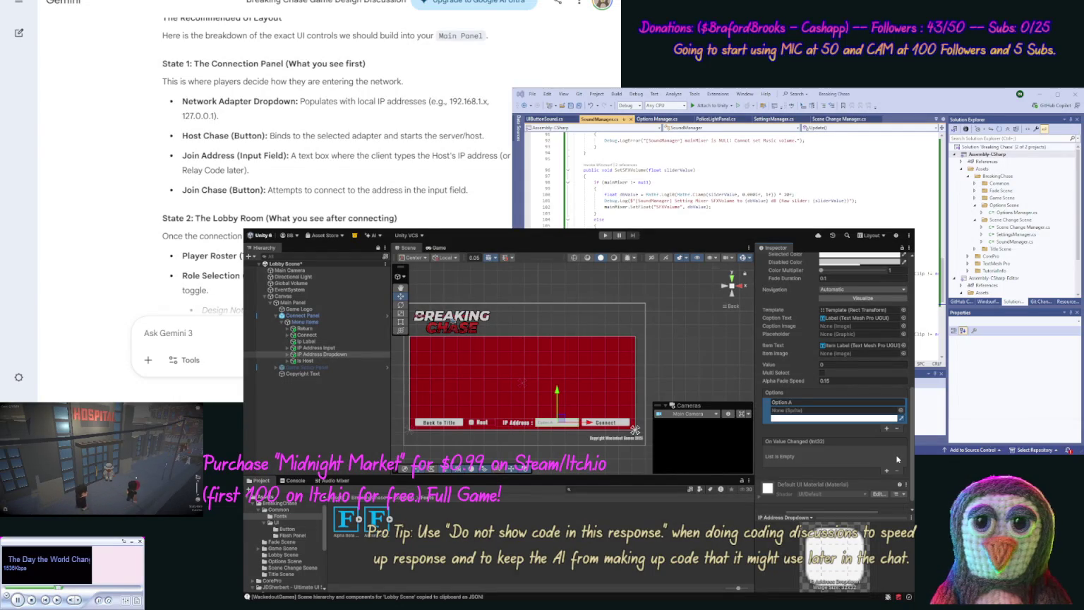
left_click(288, 354)
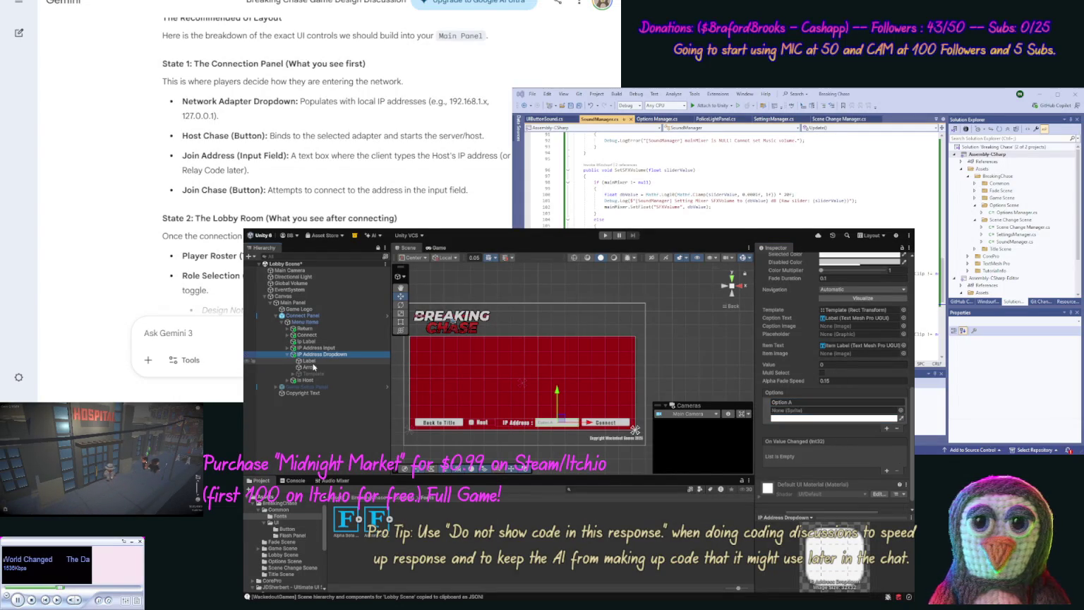
left_click(310, 362)
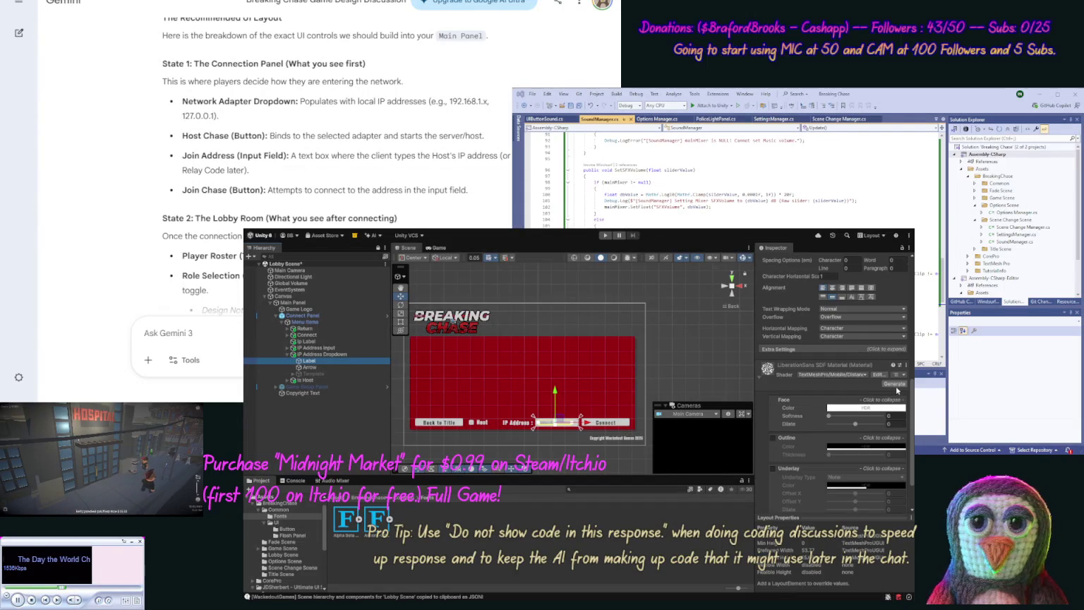
Step: Assign the Ancone bold SDF font asset to the dropdown Label's TextMeshPro Font Asset field
left_click_drag(910, 368, 911, 295)
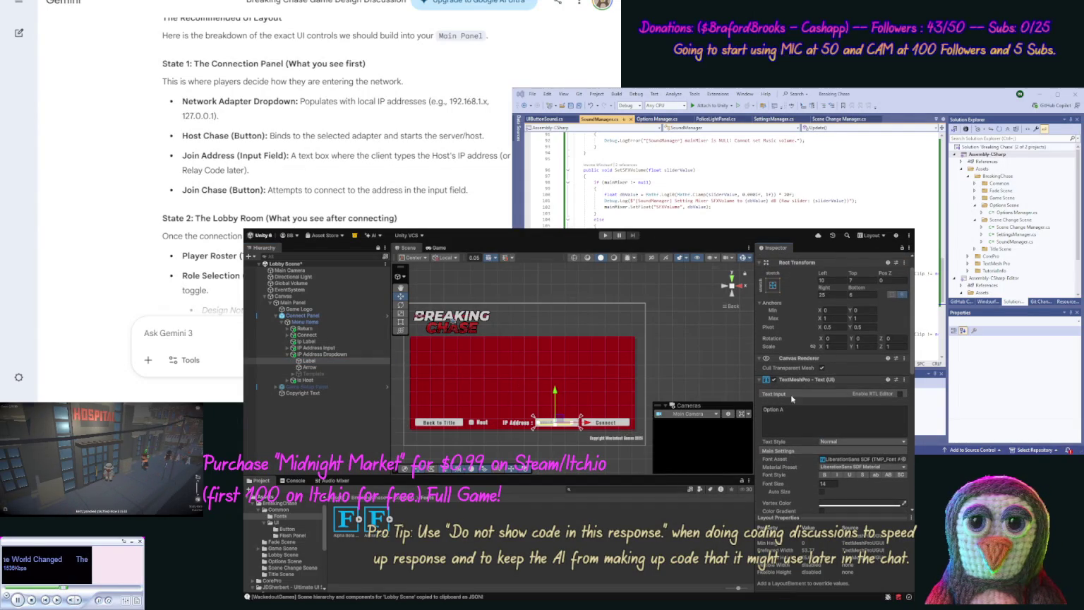
left_click_drag(377, 524, 848, 461)
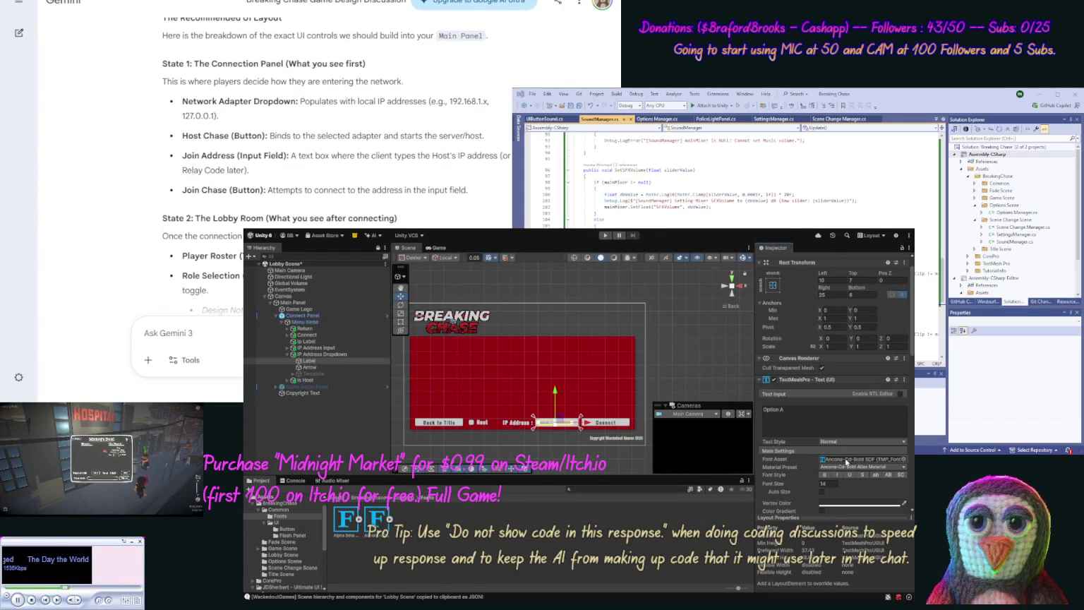
left_click(308, 367)
left_click(308, 361)
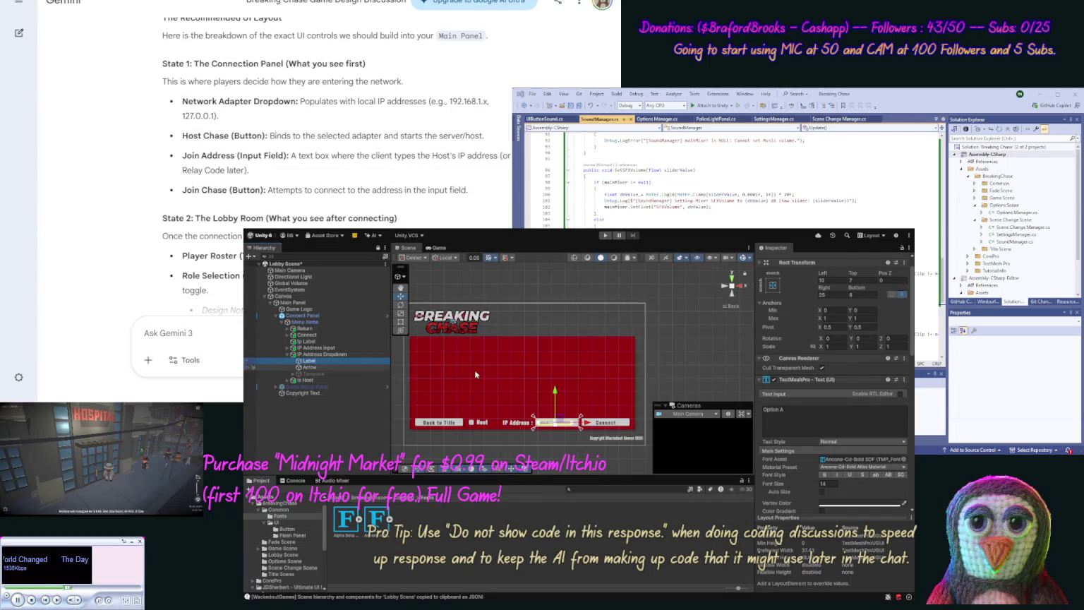
scroll(912, 402, "down", 3)
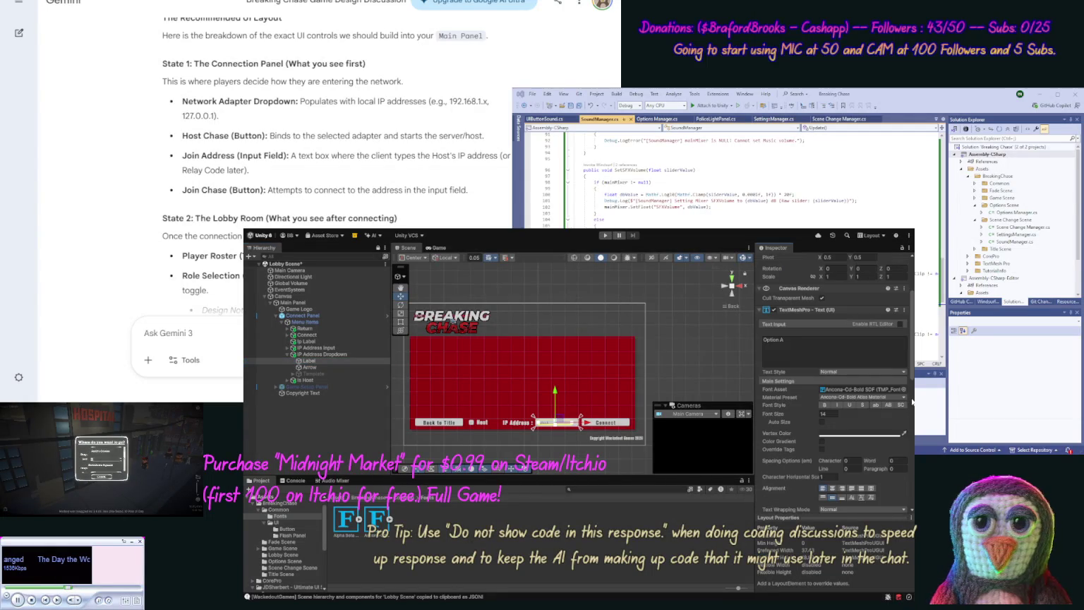
scroll(912, 402, "down", 2)
left_click_drag(912, 402, 913, 517)
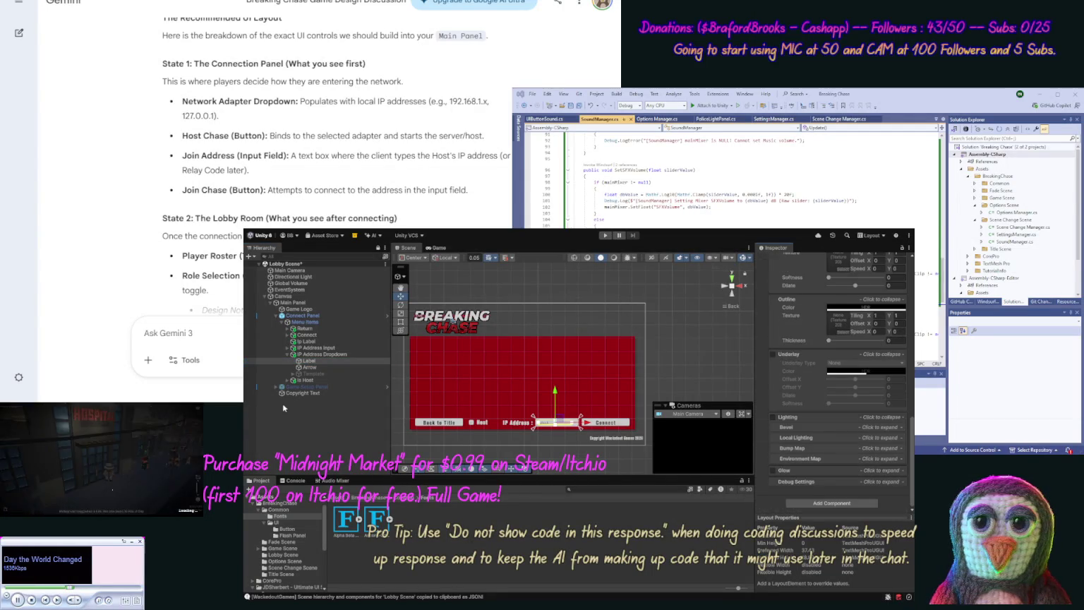
left_click(293, 374)
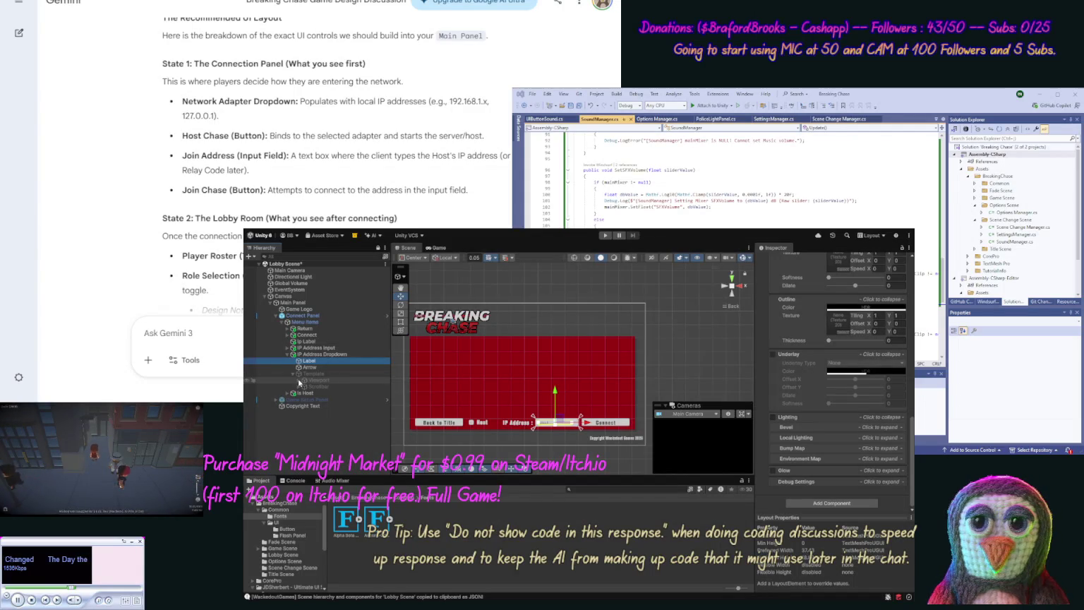
Step: Inspect the dropdown template Item's Label font, Checkmark and Background settings
left_click(303, 380)
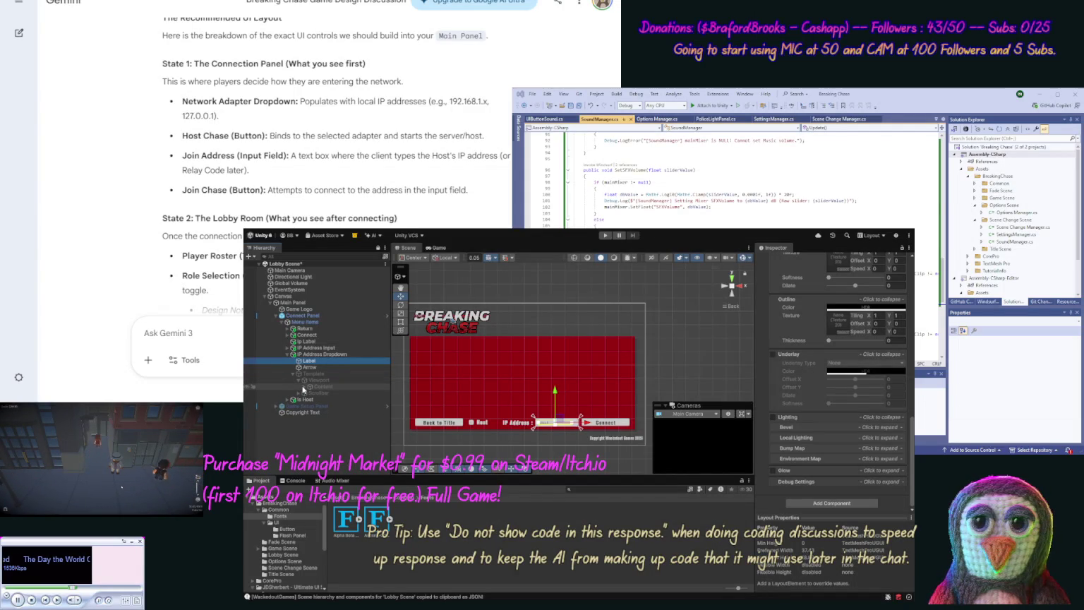
left_click(305, 387)
left_click(306, 394)
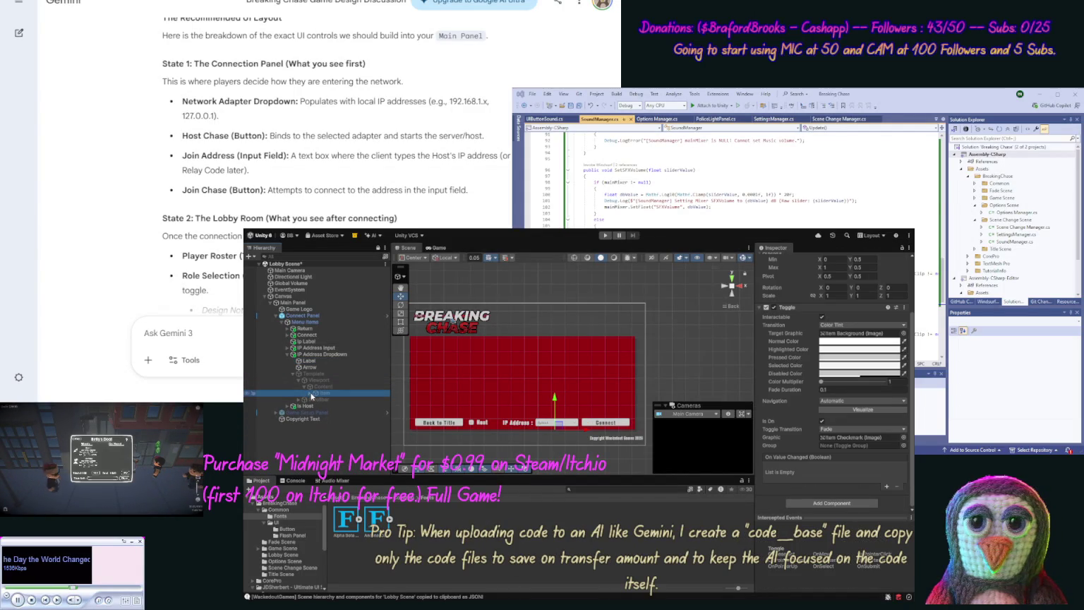
left_click(309, 394)
left_click(342, 413)
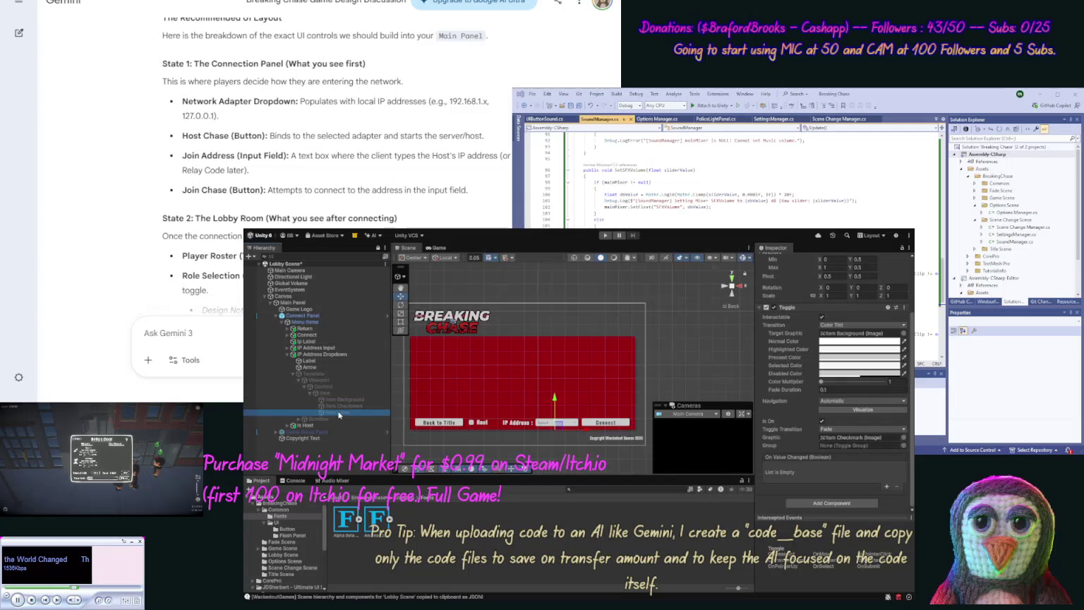
left_click(837, 409)
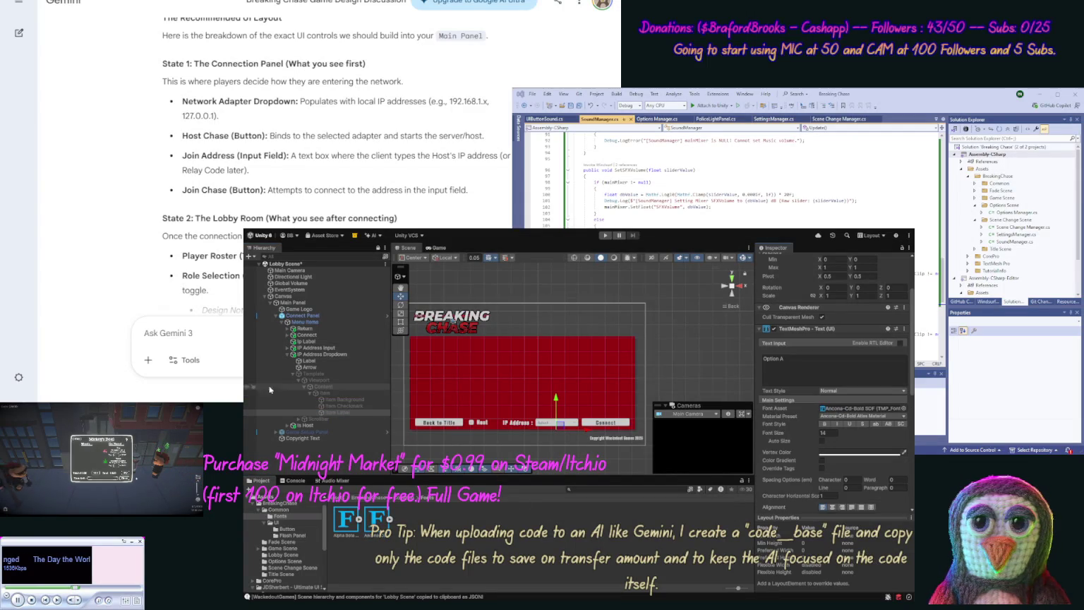
left_click(346, 406)
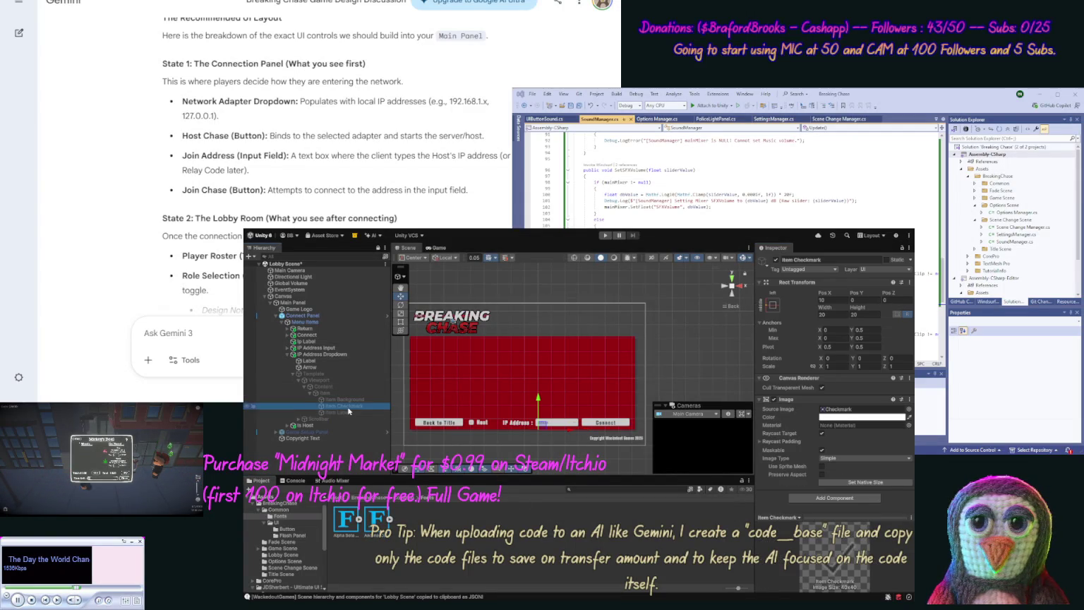
left_click(343, 400)
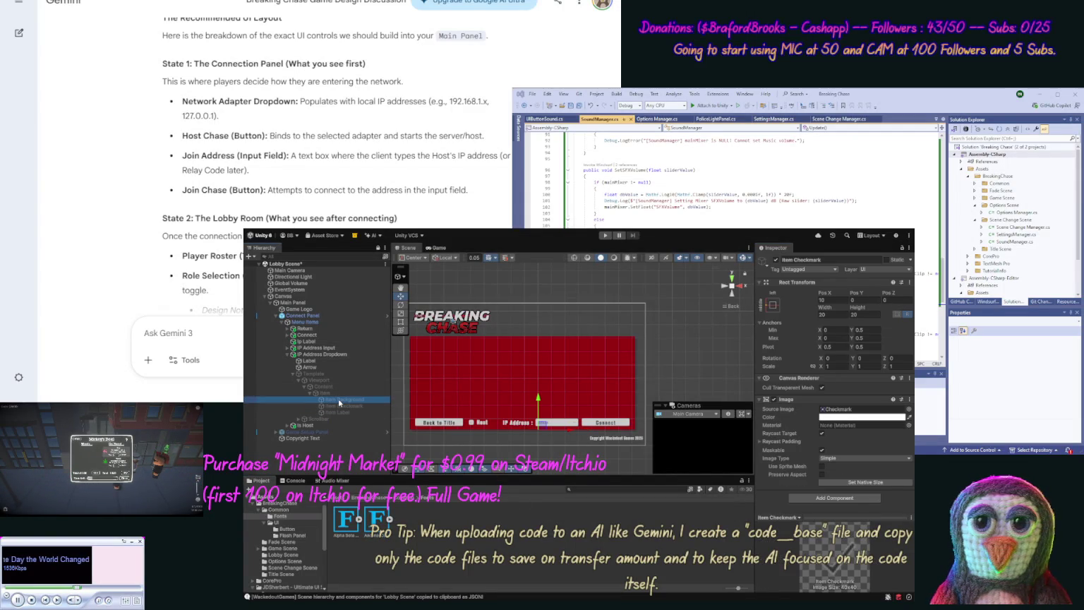
Step: Collapse the Template and review IP Address Dropdown's settings in the Inspector
left_click(295, 373)
left_click(292, 354)
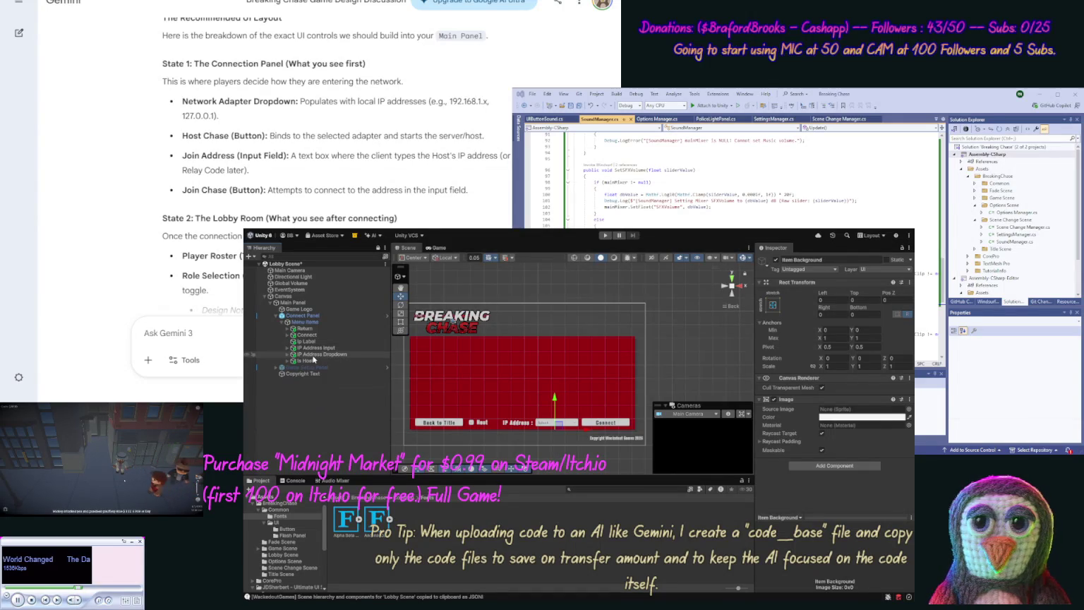
left_click(313, 354)
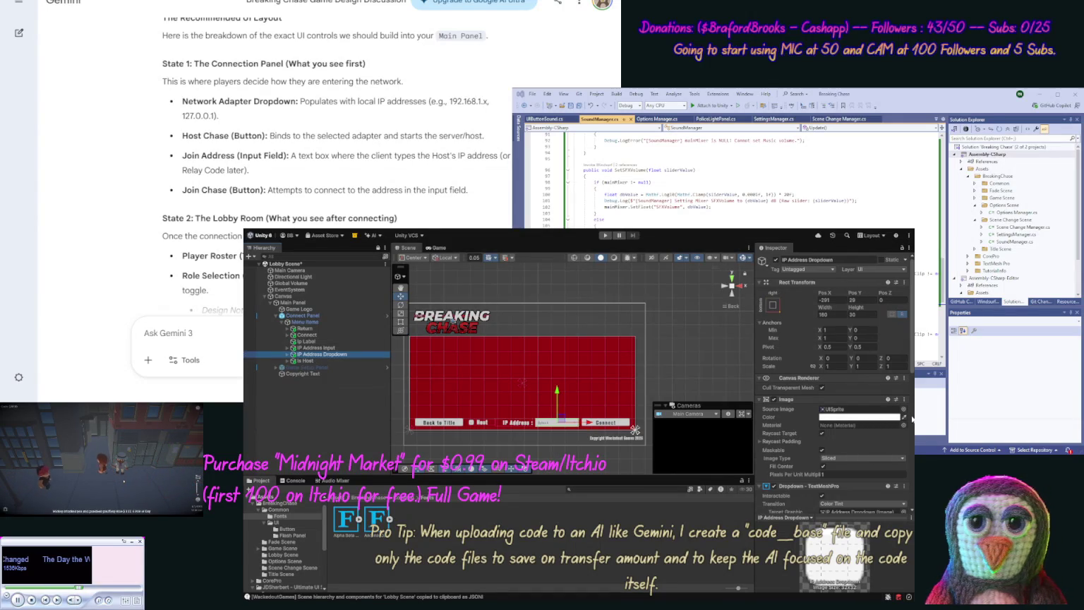
scroll(912, 418, "down", 3)
left_click_drag(913, 382, 910, 449)
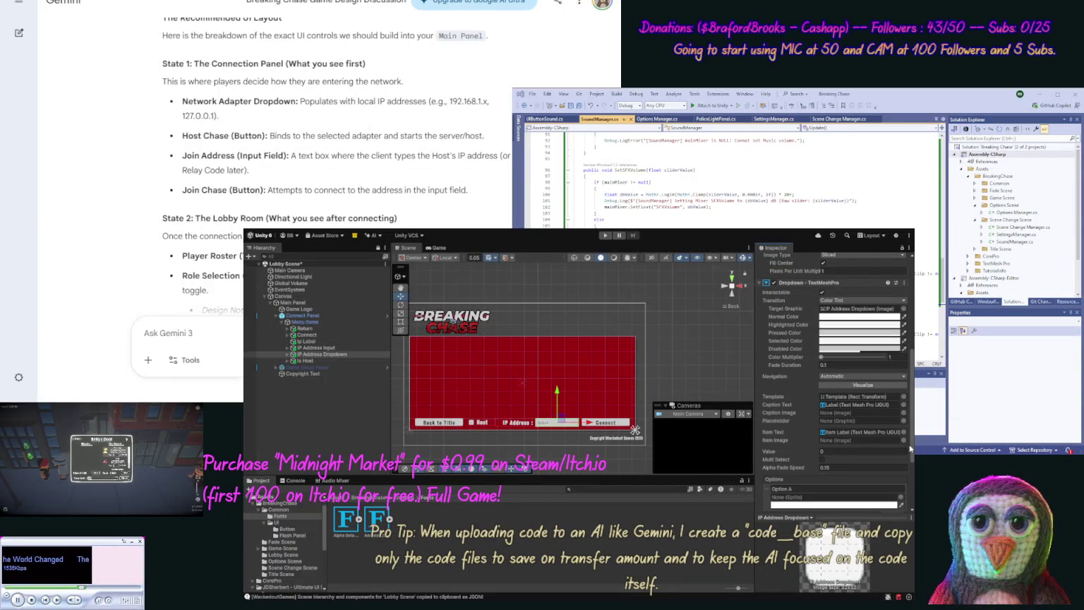
left_click_drag(910, 449, 911, 507)
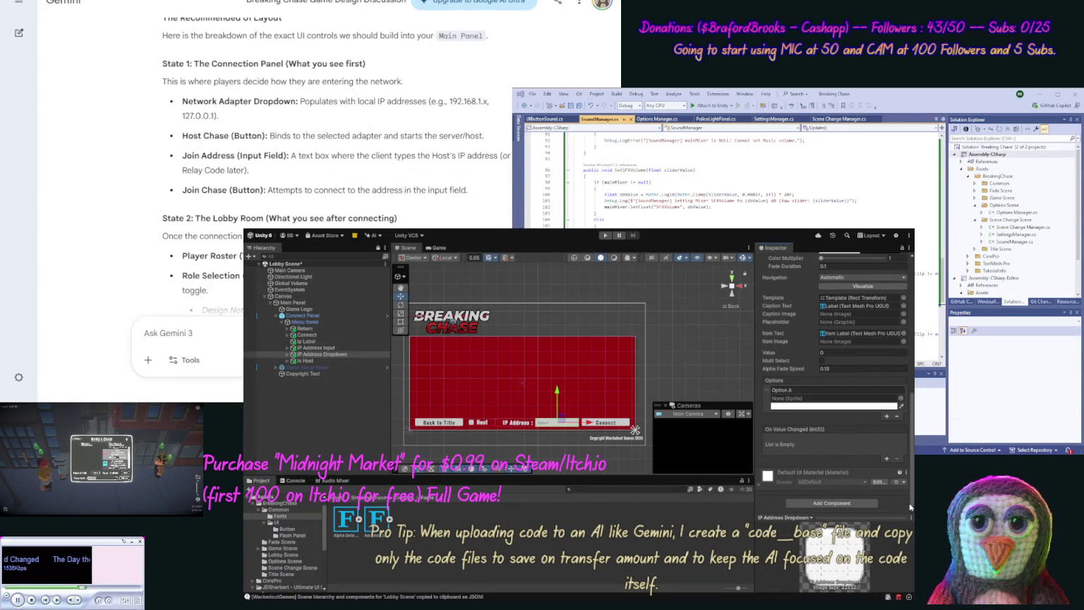
Step: Recheck the dropdown Label and the Item Checkmark and Label, then save the Lobby Scene
left_click(288, 354)
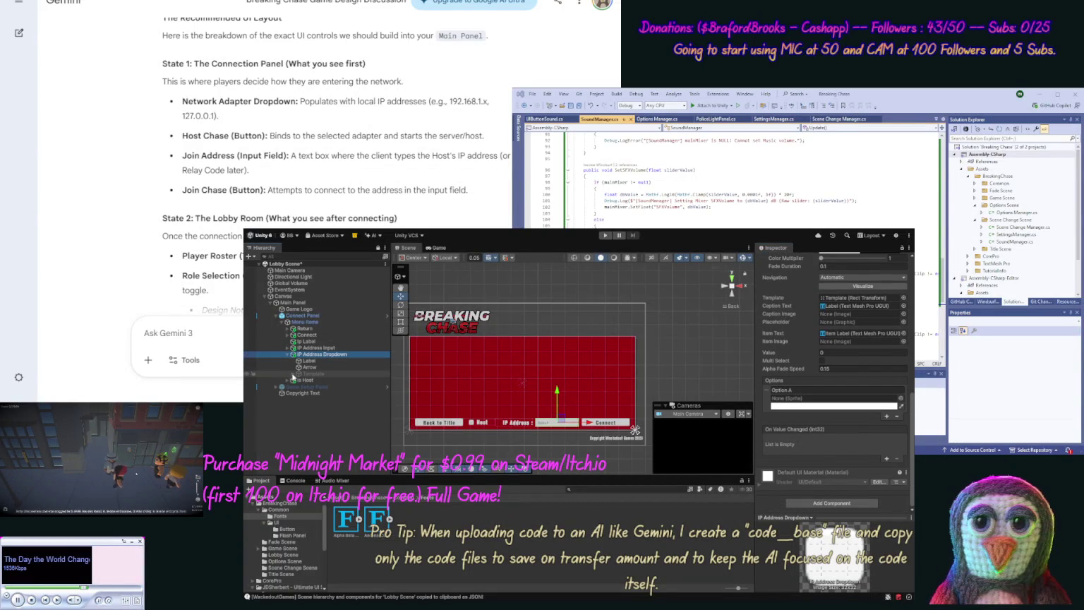
left_click(308, 361)
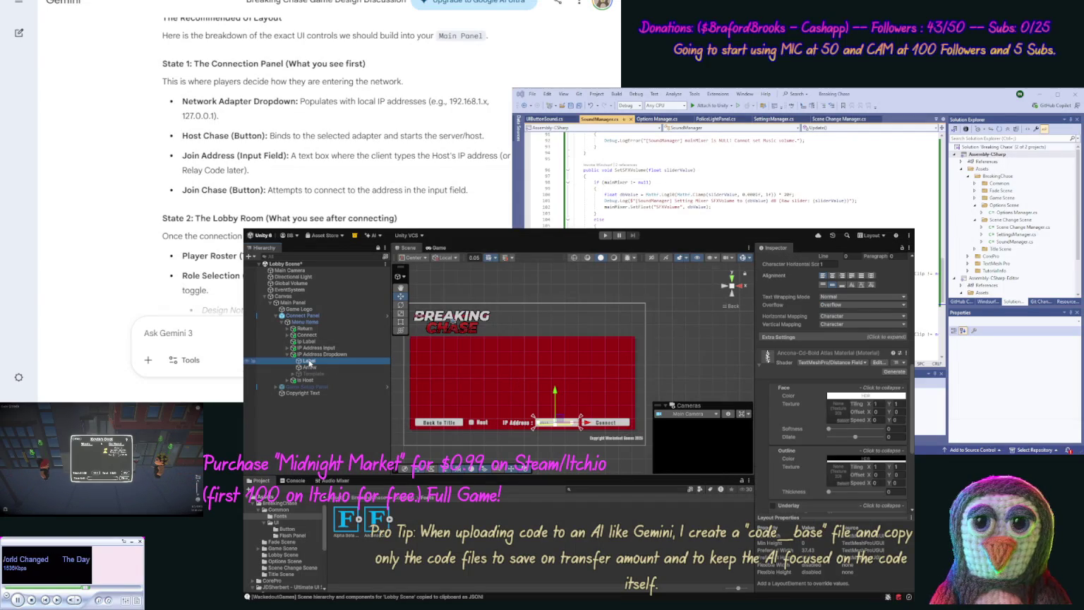
left_click(293, 373)
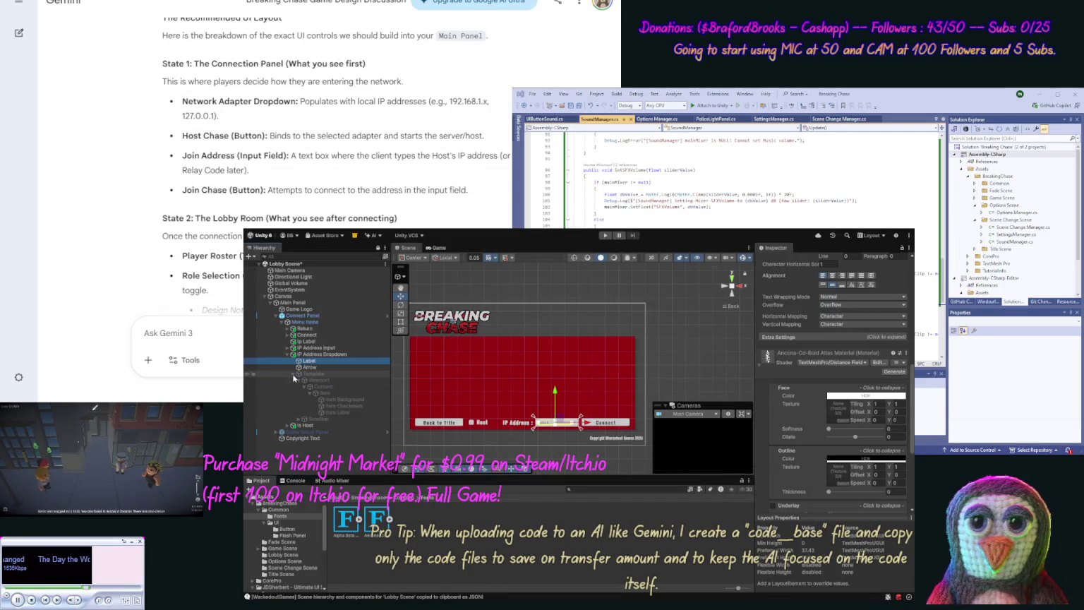
left_click(337, 407)
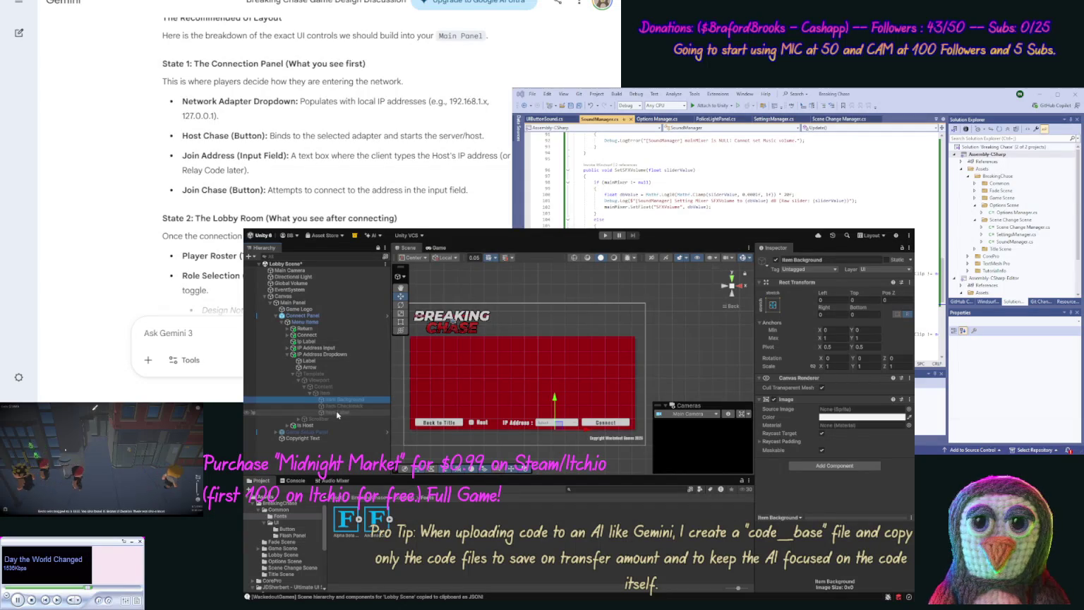
left_click(338, 413)
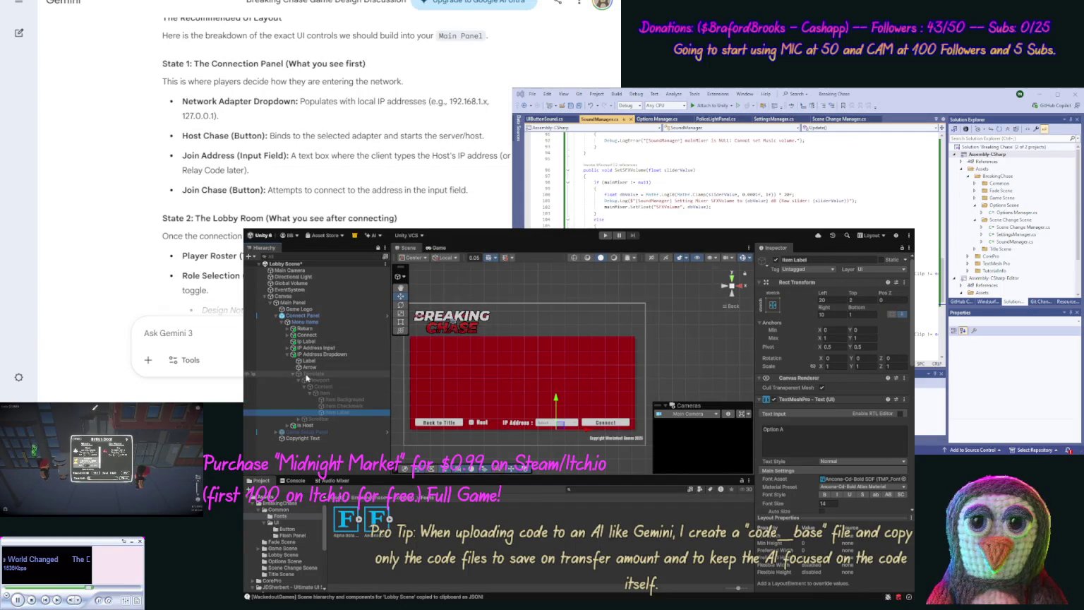
left_click(287, 354)
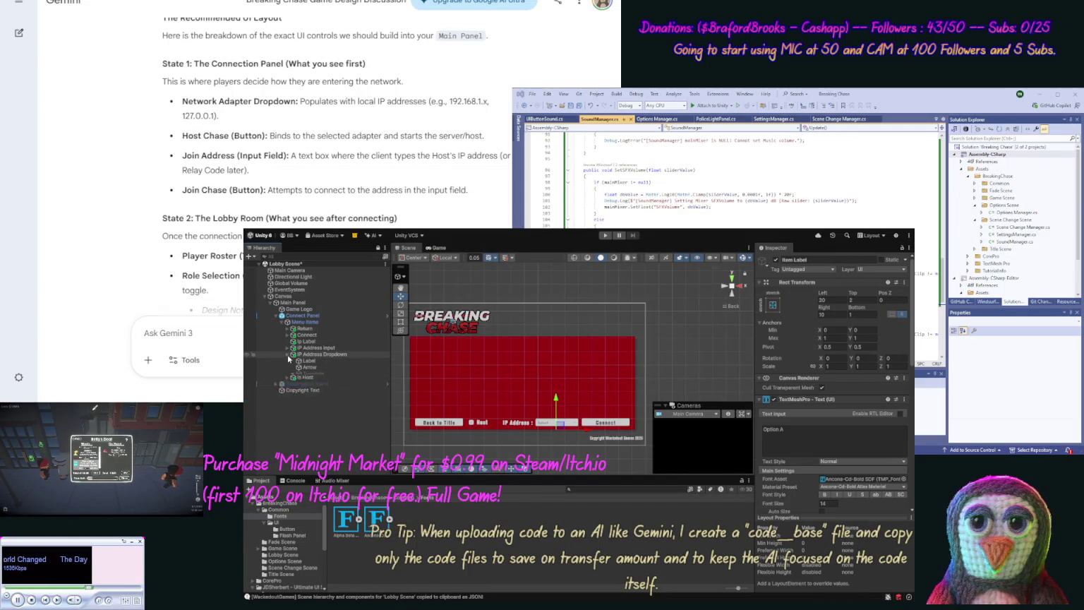
left_click(303, 413)
key("ctrl+s")
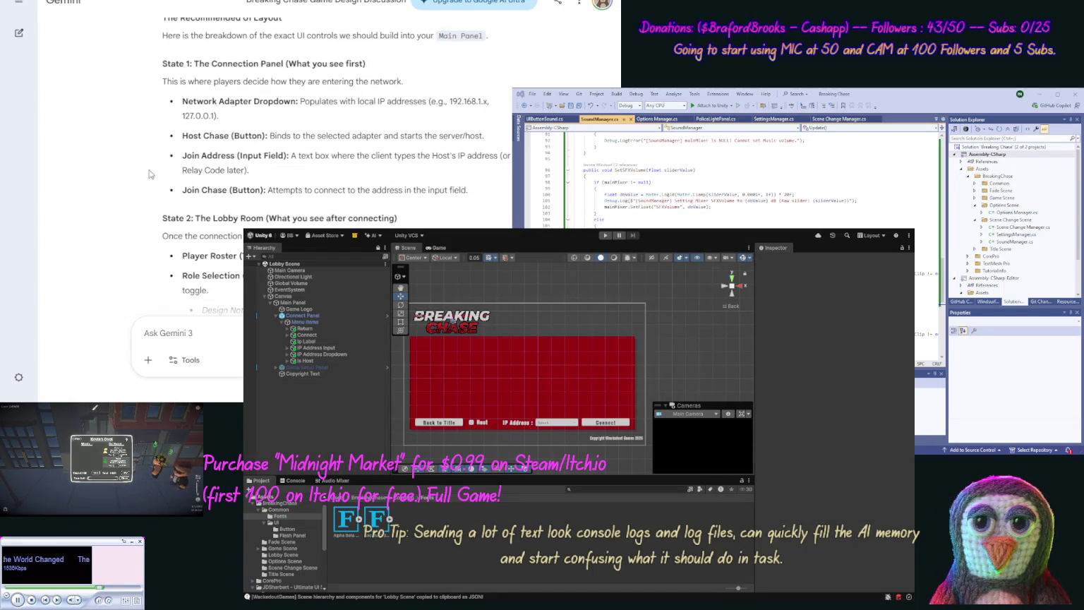
scroll(135, 196, "down", 3)
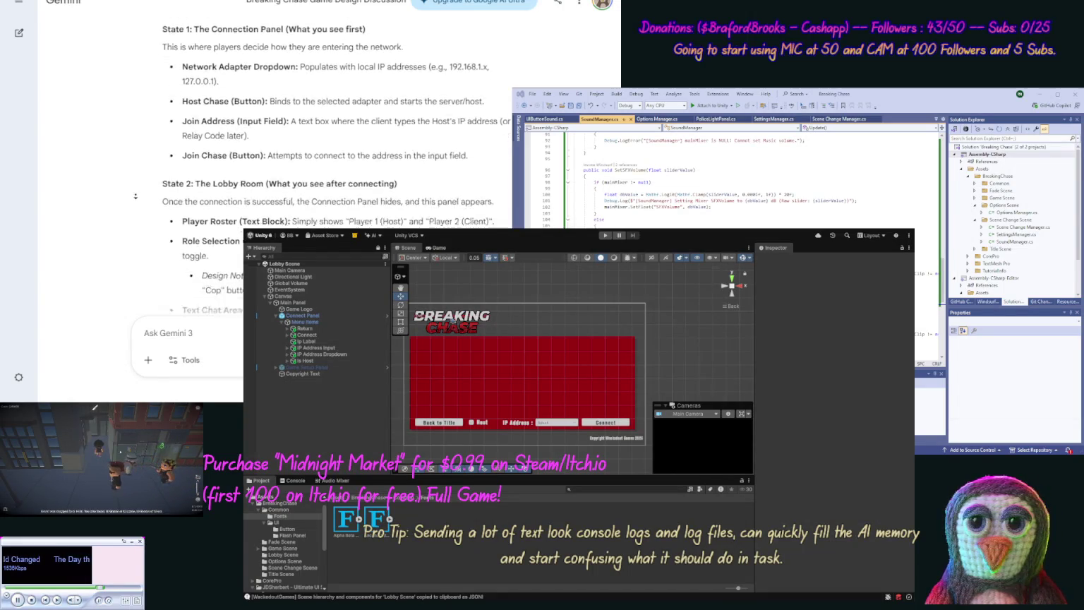
scroll(136, 196, "down", 1)
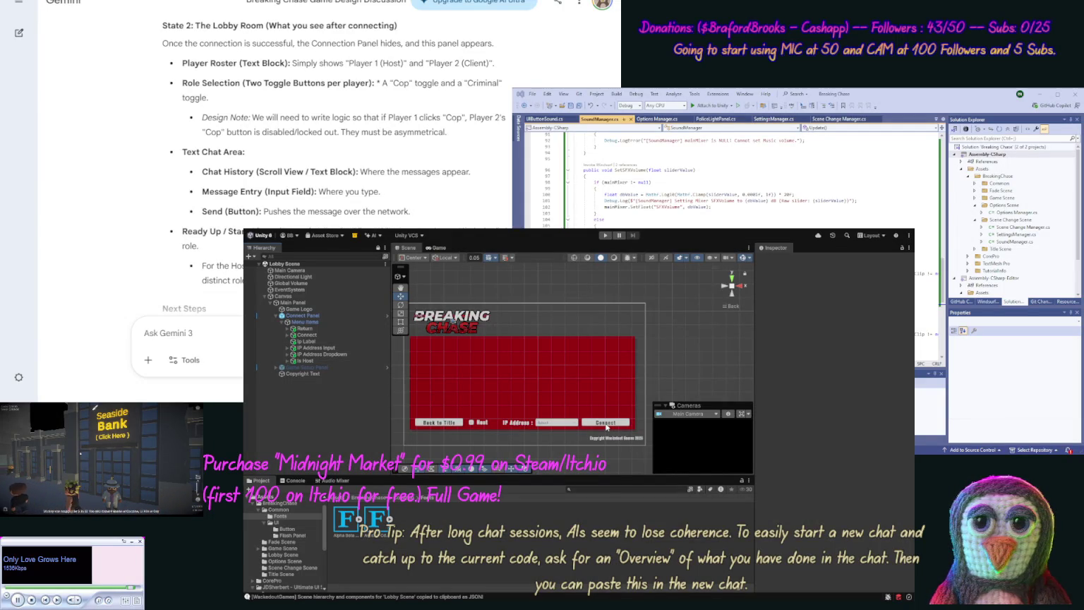
Step: Review the panel's controls and anchor IP Address Input to the bottom-right corner
left_click(606, 423)
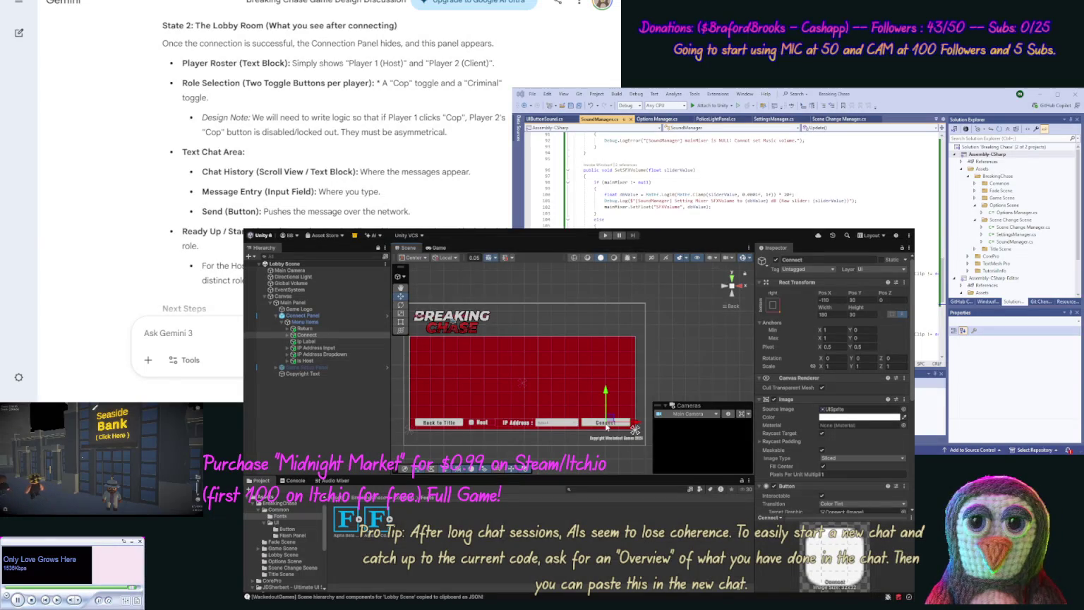
left_click(447, 423)
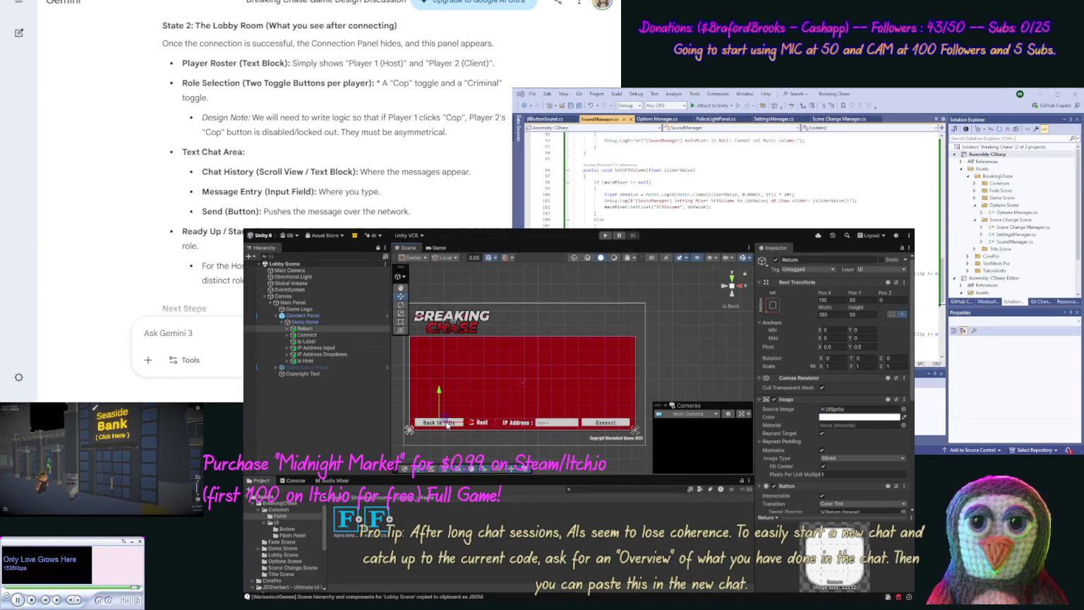
left_click(583, 472)
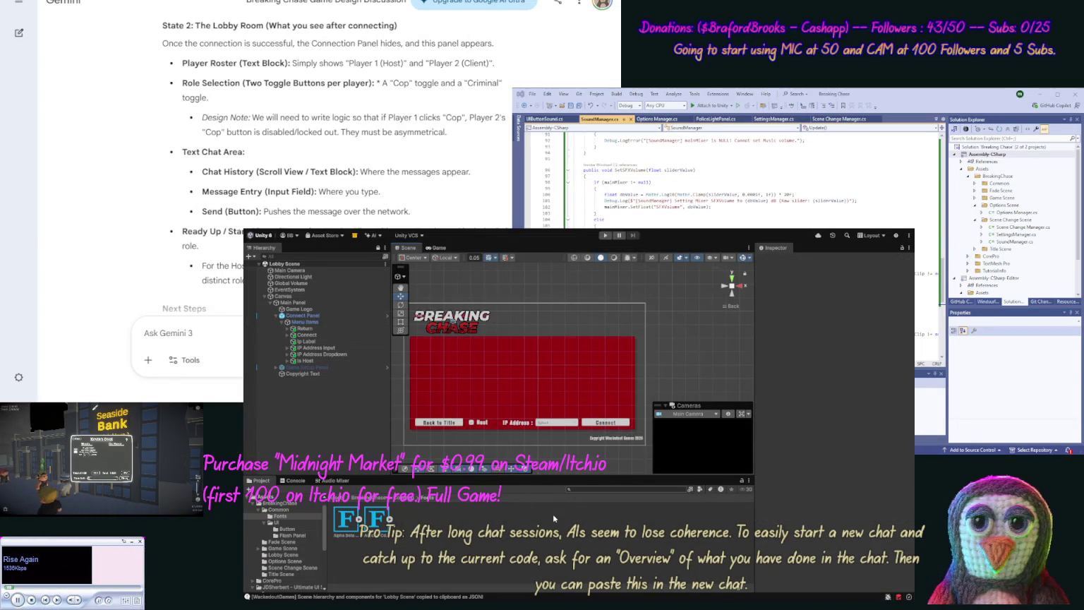
left_click(338, 359)
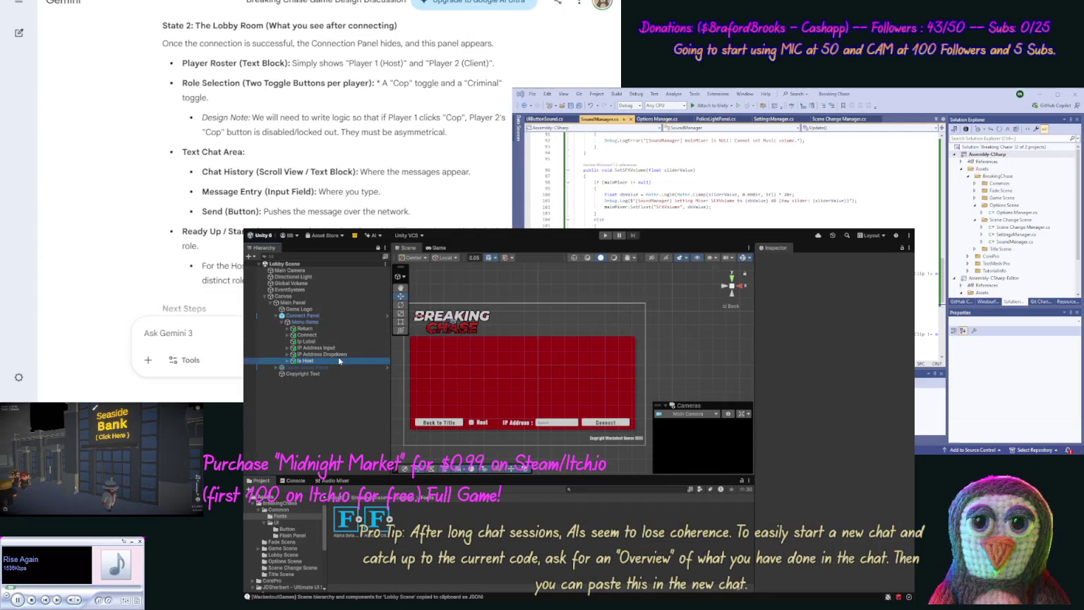
left_click(338, 354)
left_click(337, 348)
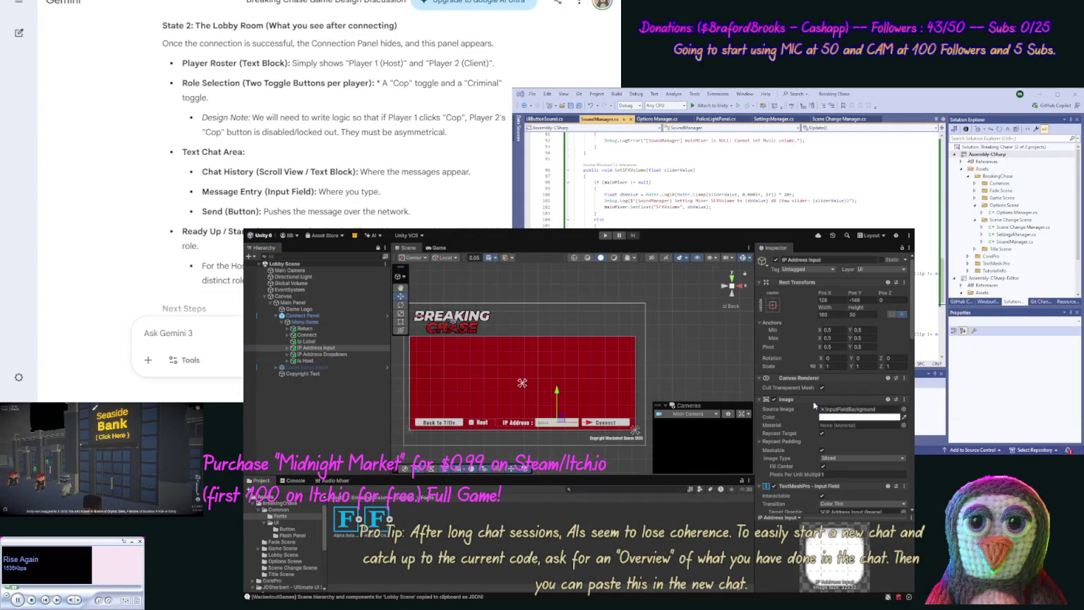
left_click(773, 305)
left_click(727, 353)
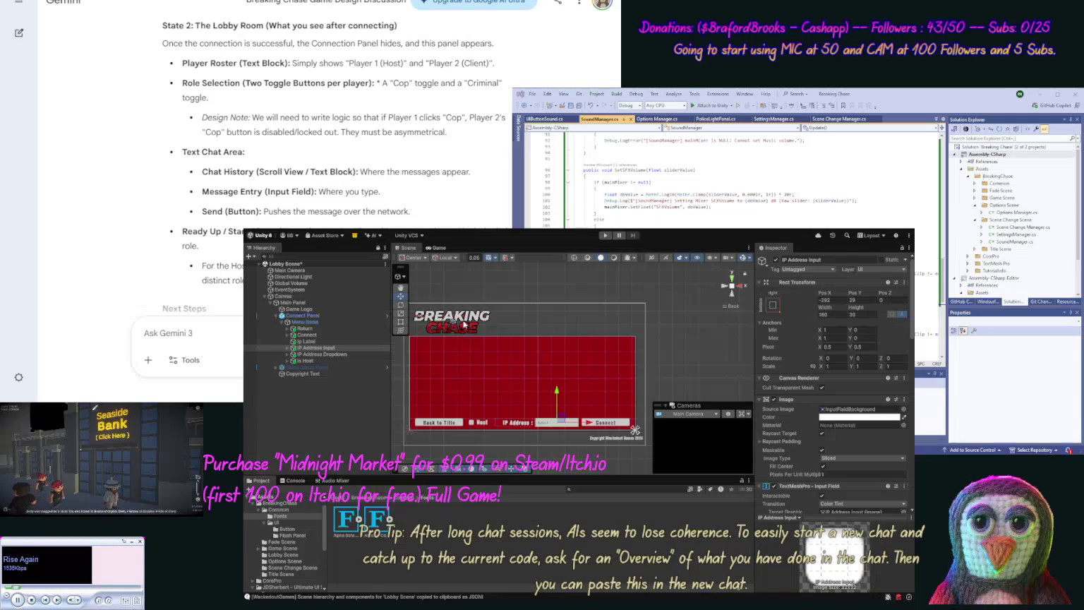
Step: Review Ip Label, Connect and Return, save the Lobby Scene, and select the Title Scene asset
left_click(305, 341)
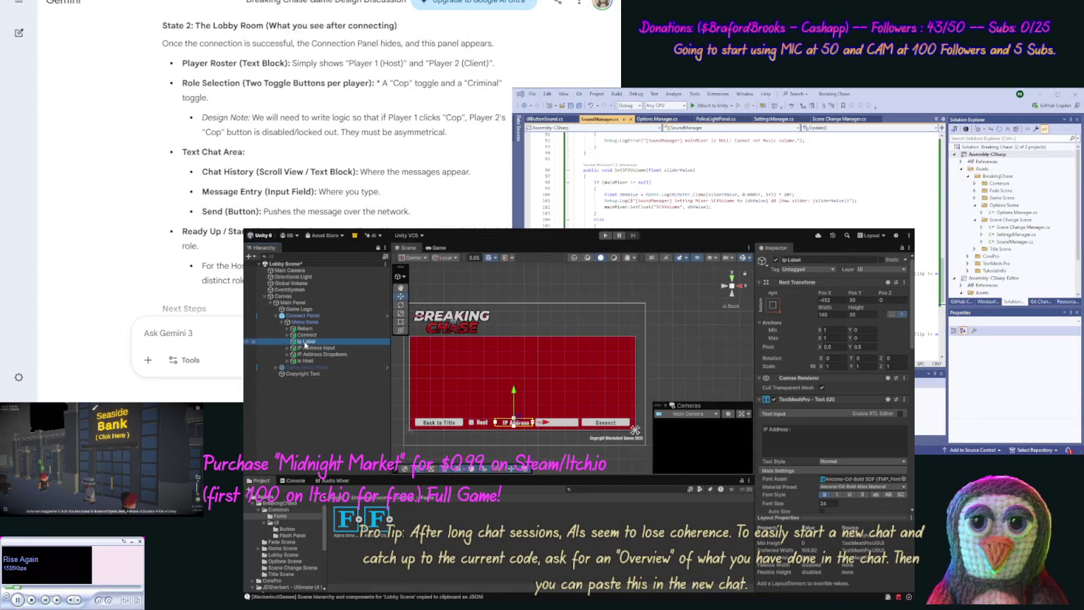
key("Up")
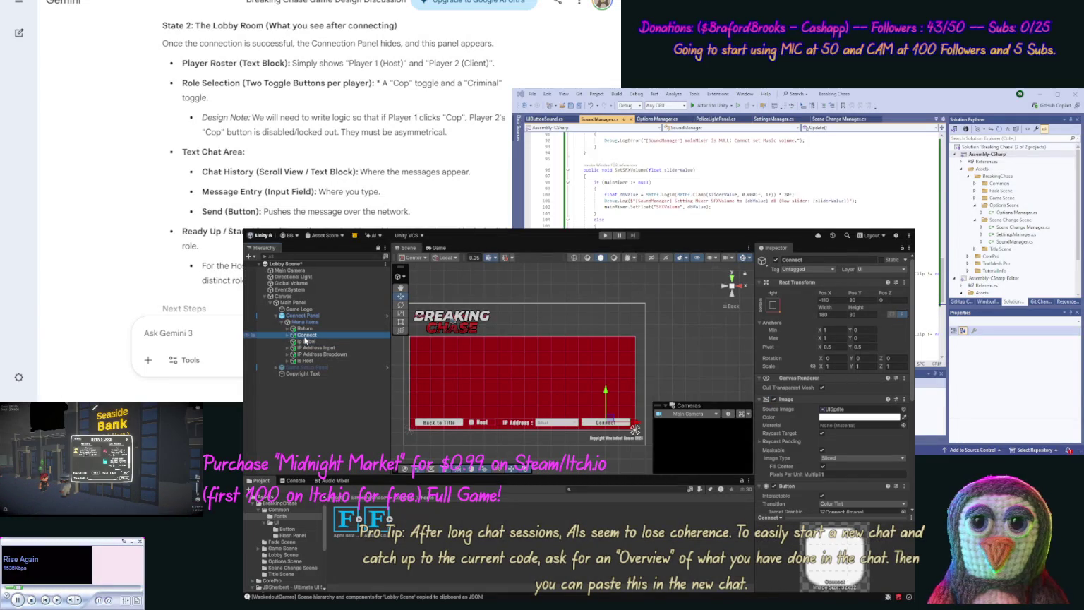
key("Up")
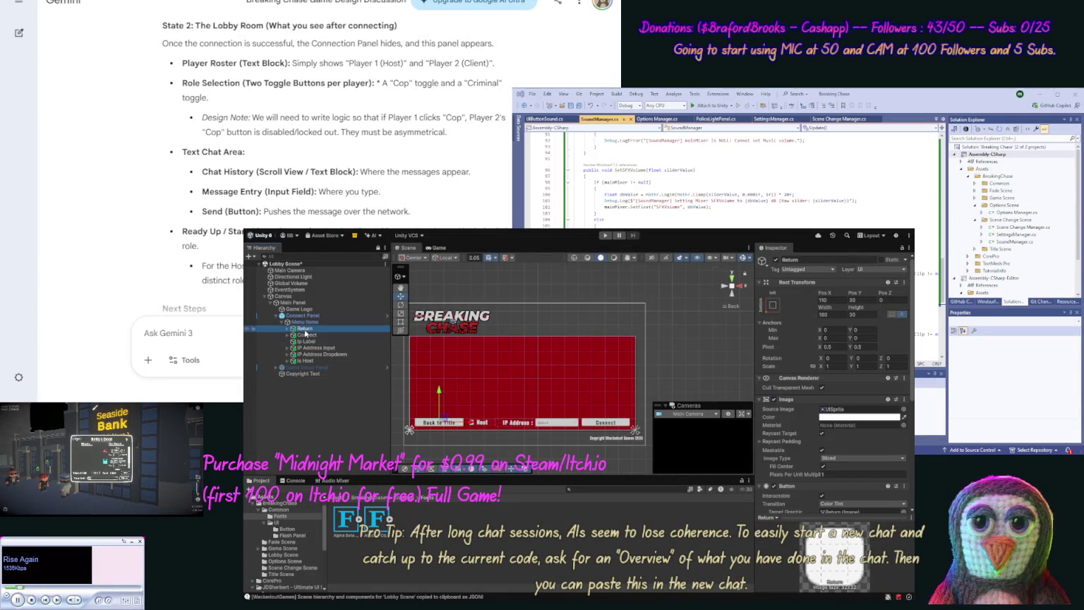
left_click(350, 452)
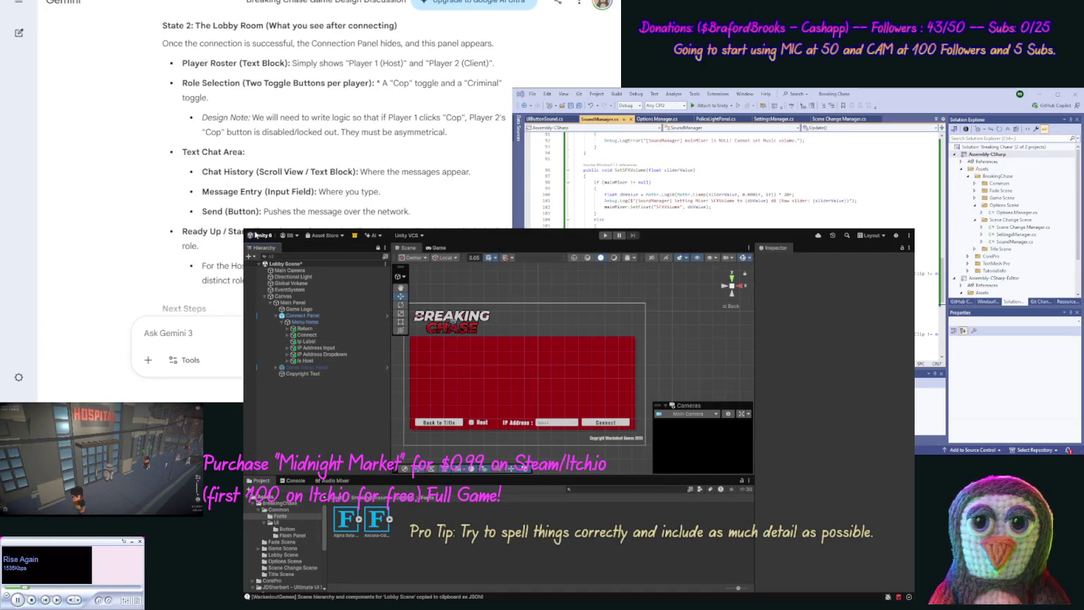
key("ctrl+s")
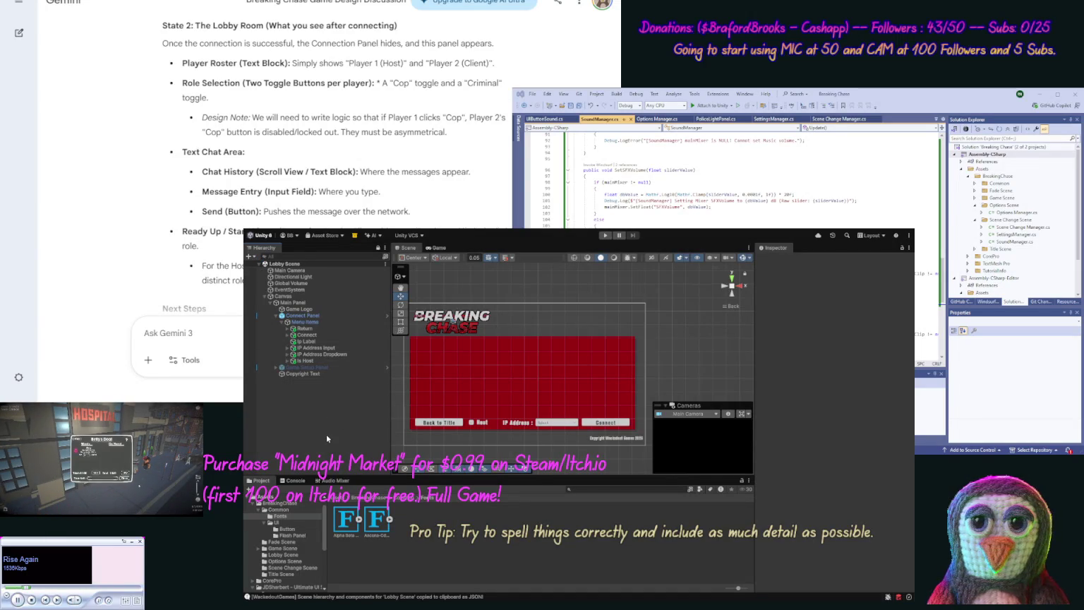
left_click(295, 575)
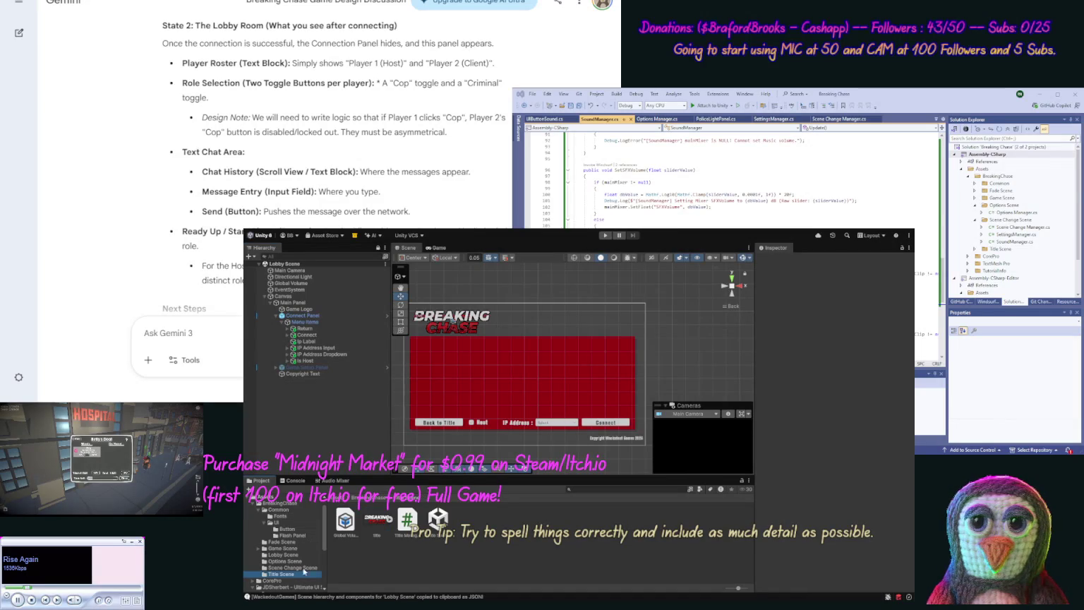
left_click(435, 523)
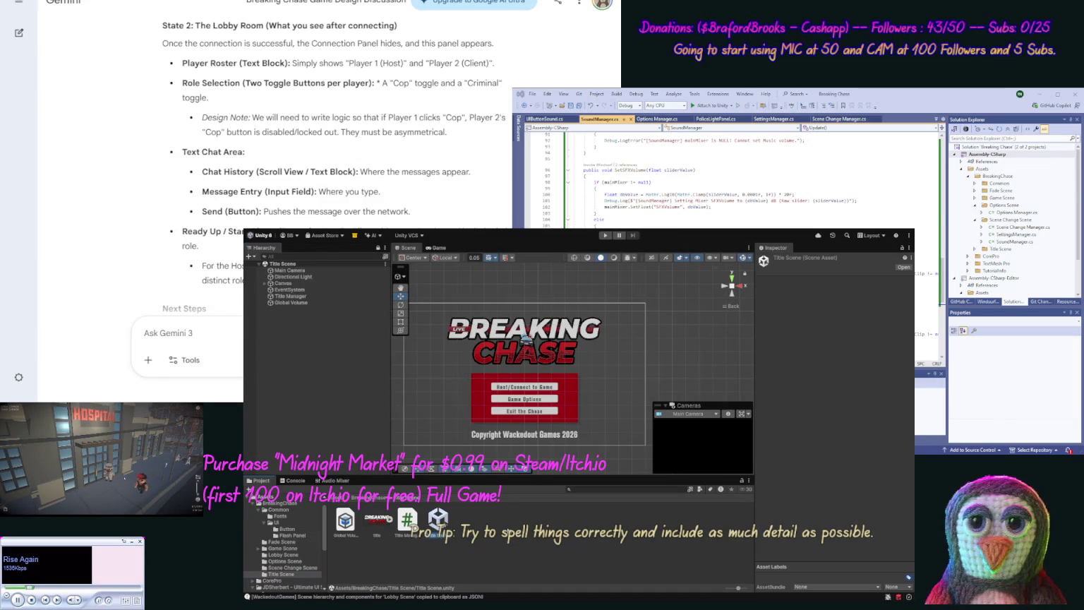
Step: Start Play mode to run the Title Scene's Breaking Chase title menu
left_click(609, 237)
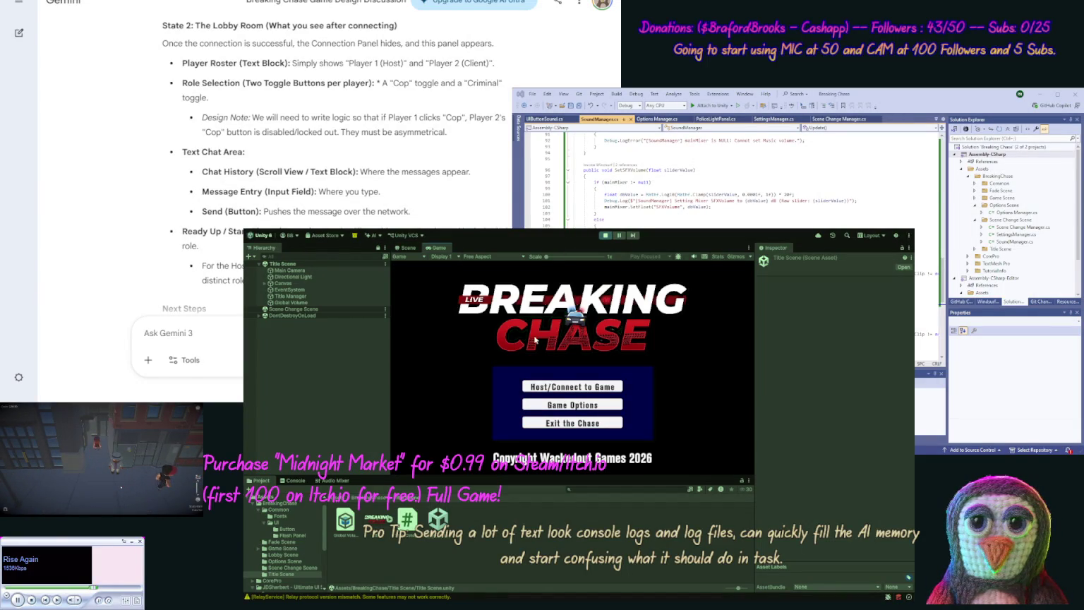
Step: Test the connection panel's IP Address list, Back to Title and Connect buttons, then stop Play mode
left_click(558, 388)
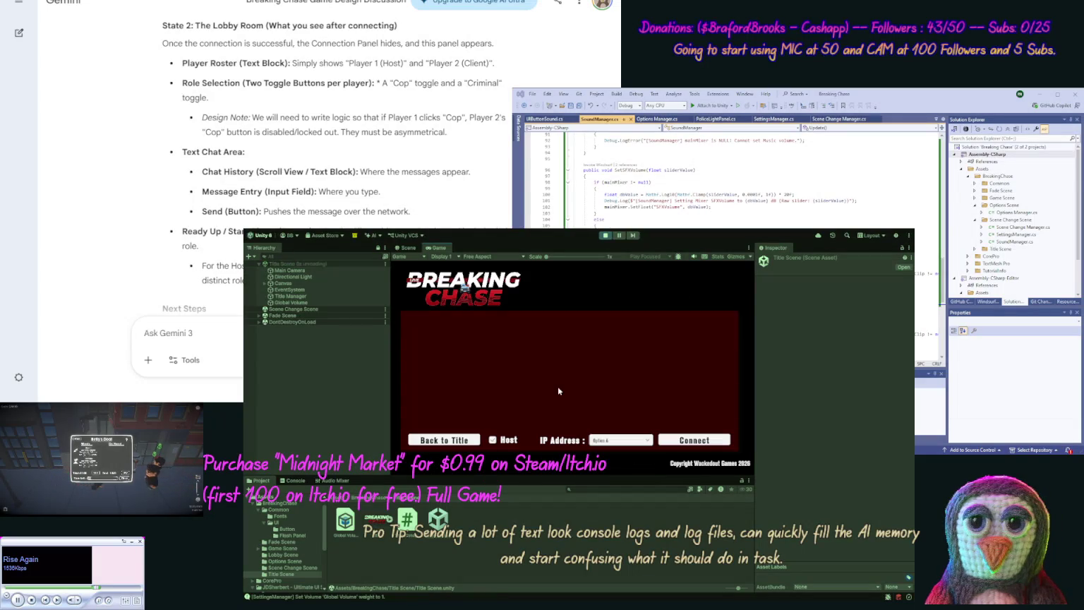
left_click(616, 442)
left_click(620, 449)
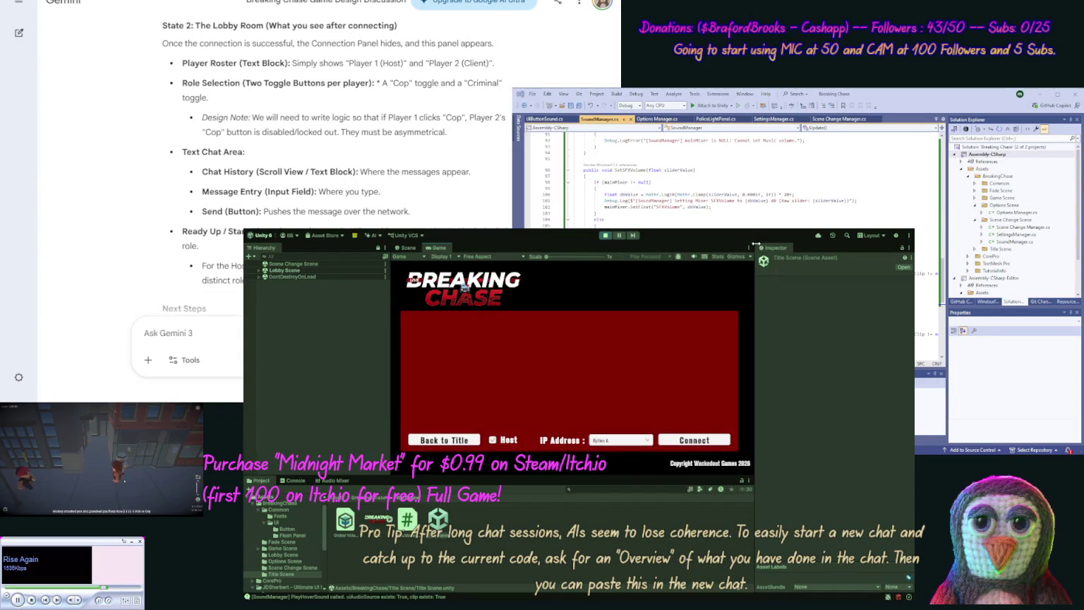
left_click(449, 443)
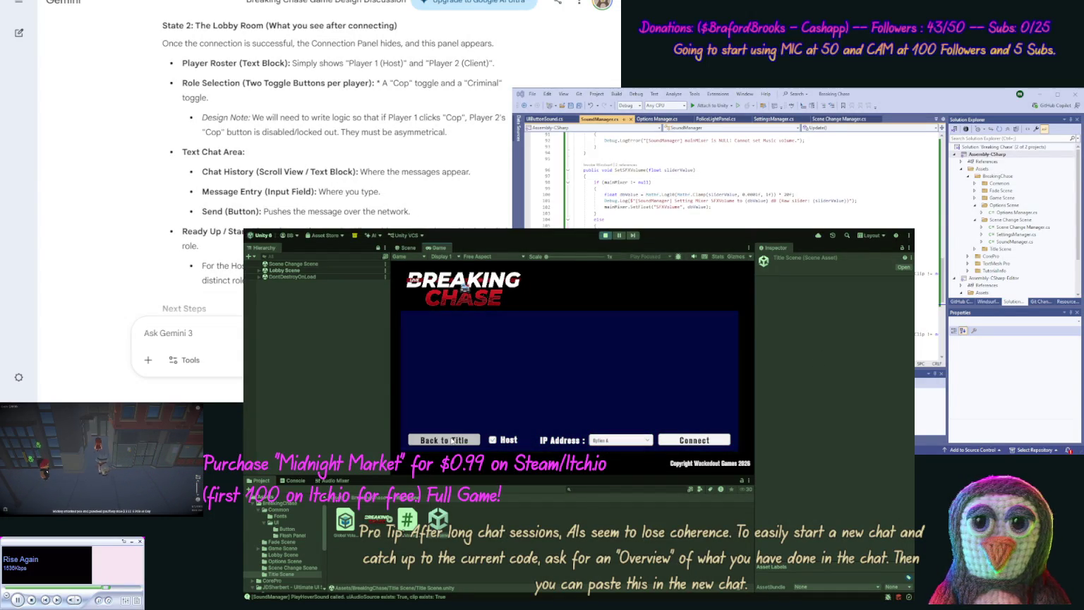
left_click(694, 443)
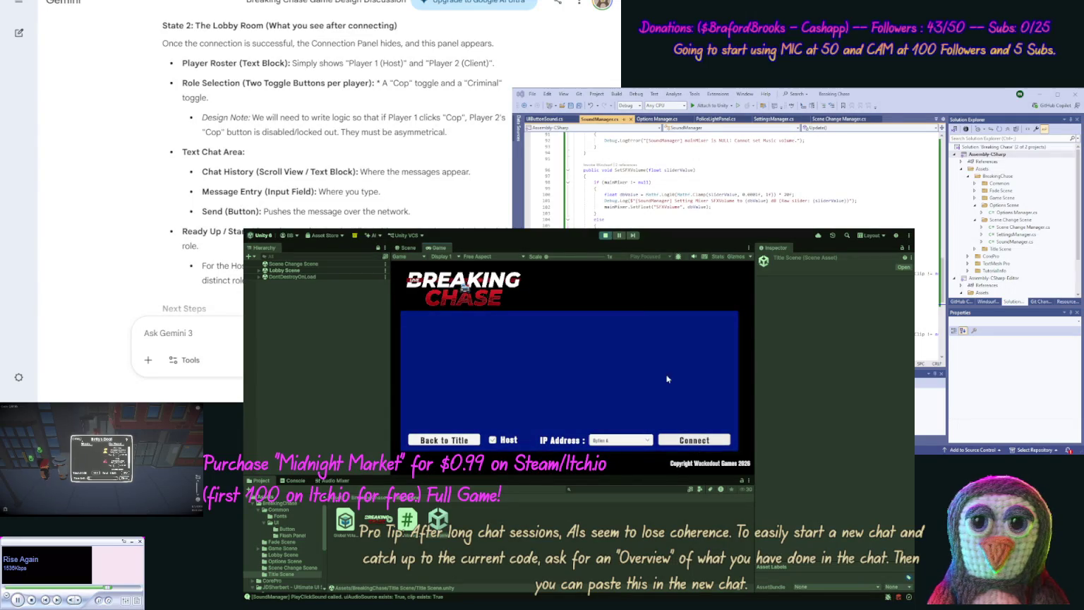
left_click(606, 238)
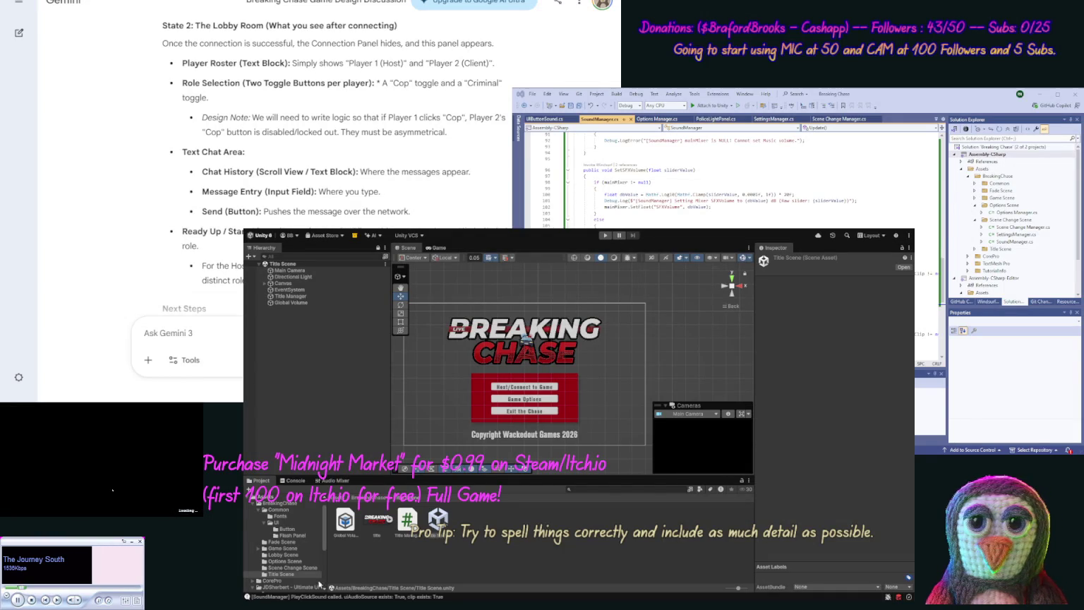
Step: Show the contents of the Lobby Scene folder in the Project window
left_click(283, 555)
Step: Open the Lobby Scene asset and expand Canvas and Main Panel in the Hierarchy
left_click(346, 521)
double_click(348, 521)
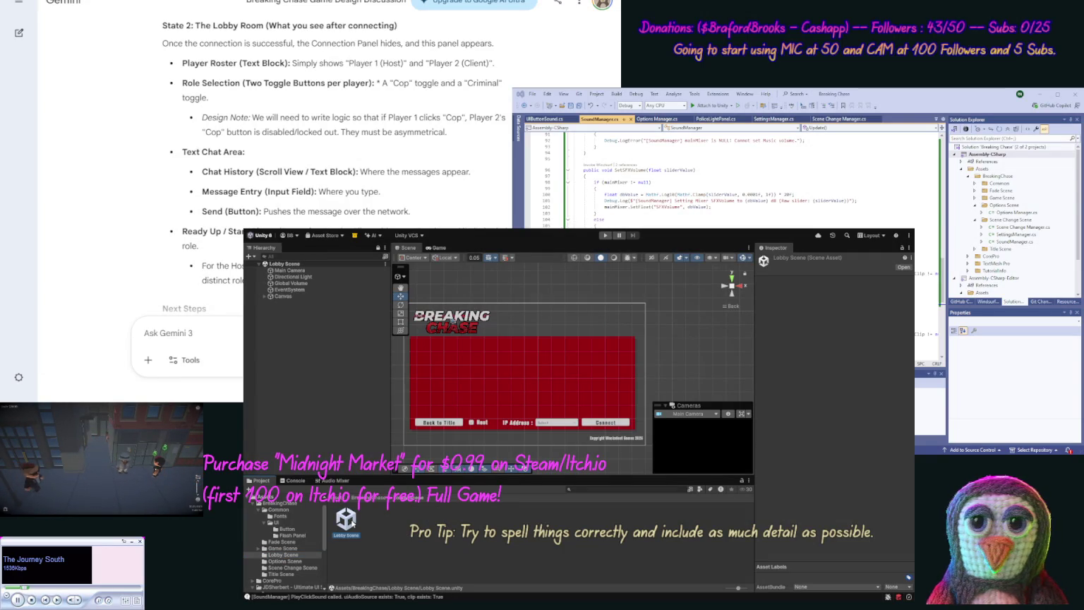
left_click(351, 389)
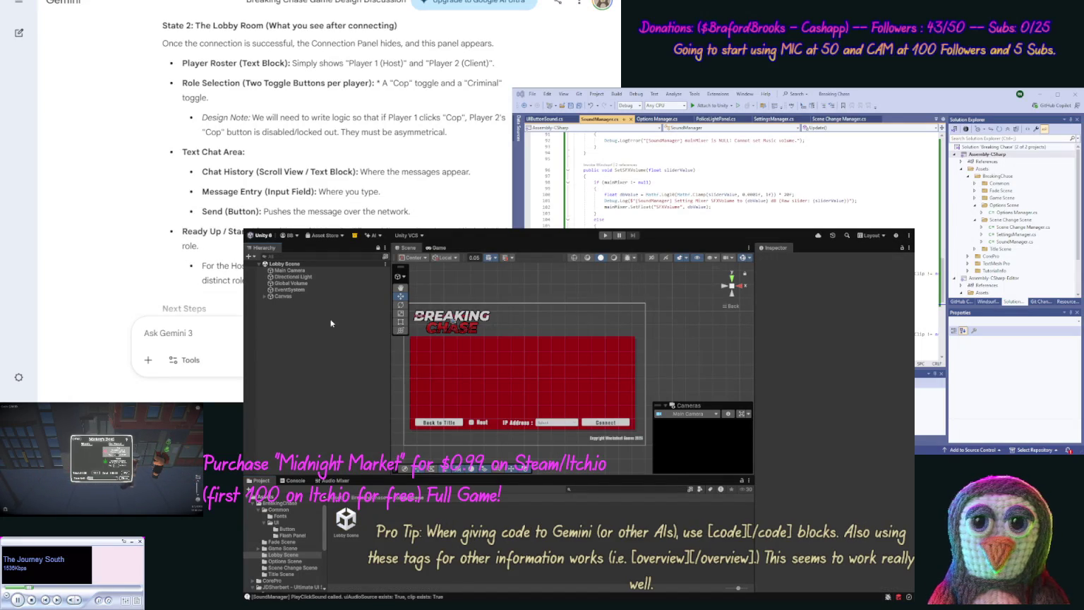
left_click(266, 296)
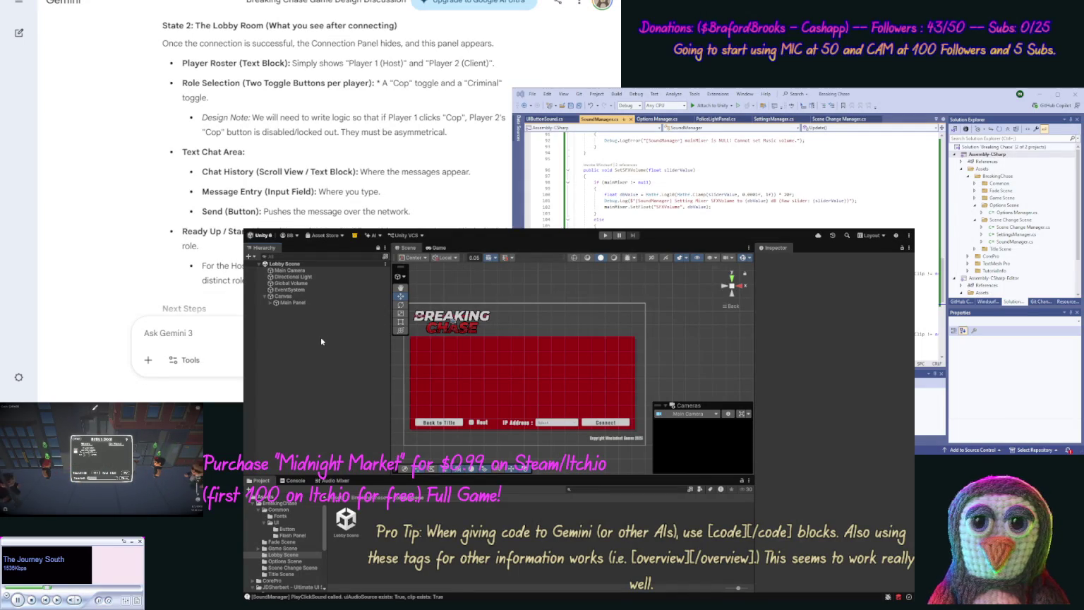
left_click(270, 302)
Step: Expand Main Panel and deactivate the Connect Panel so it is hidden
left_click(273, 316)
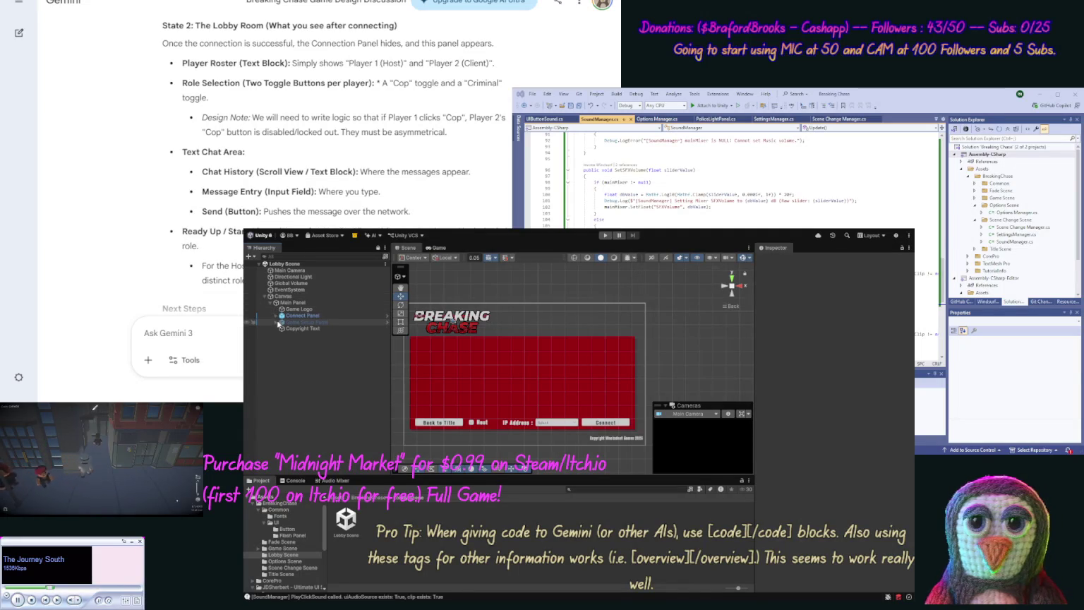
left_click(276, 322)
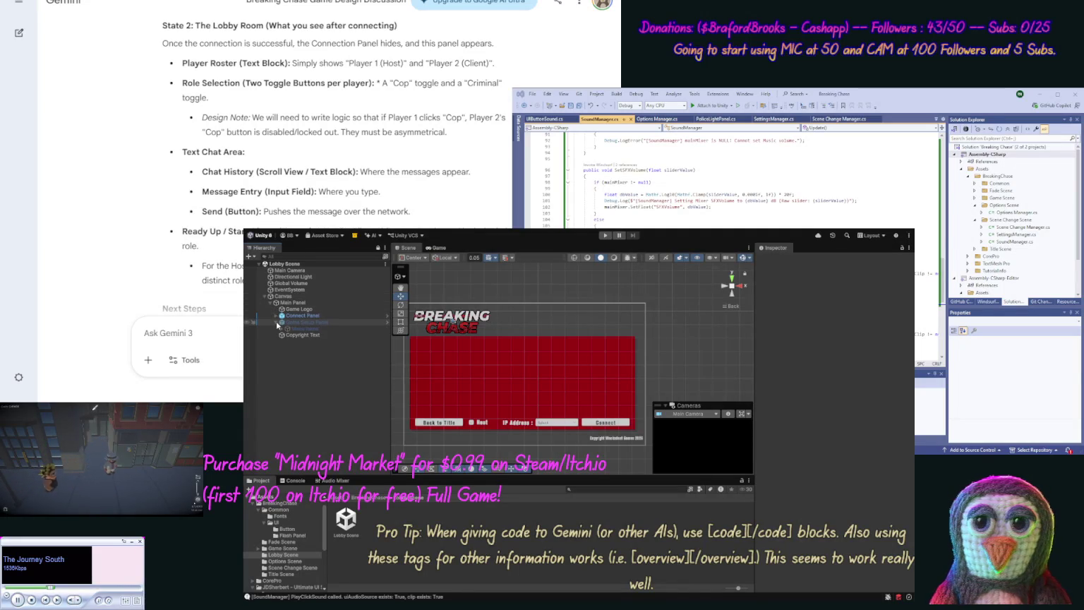
left_click(283, 330)
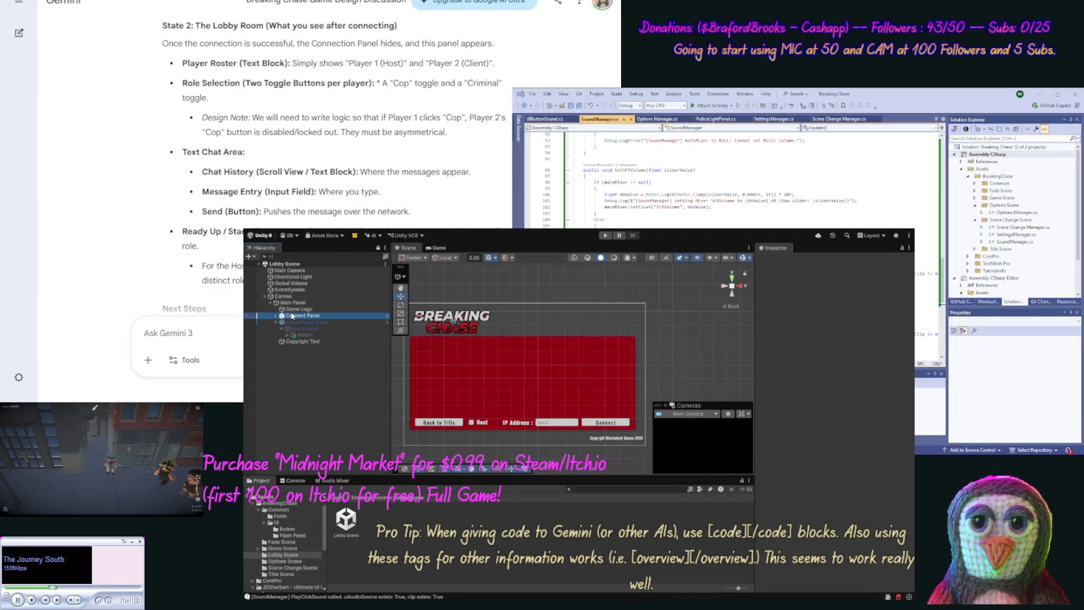
left_click(300, 316)
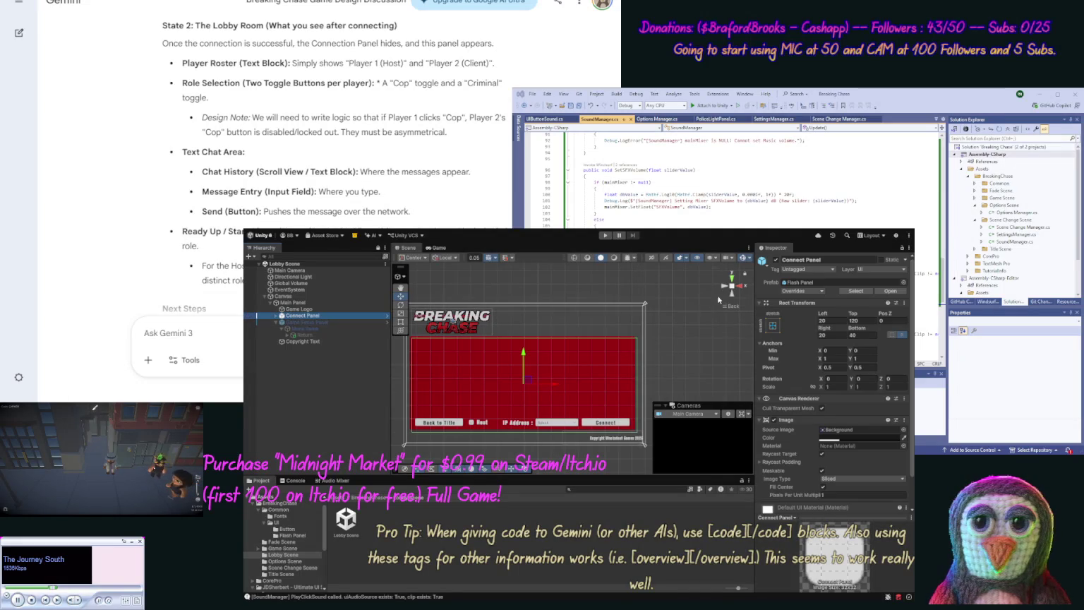
left_click(775, 260)
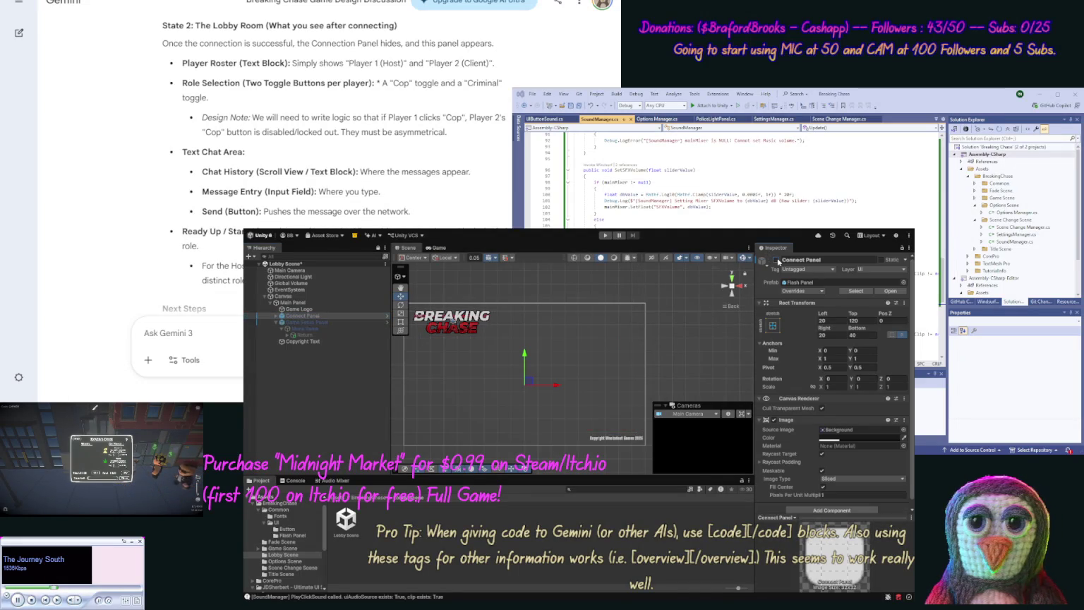
Step: Activate the Game Setup Panel and frame its Return button in the Scene view
left_click(355, 324)
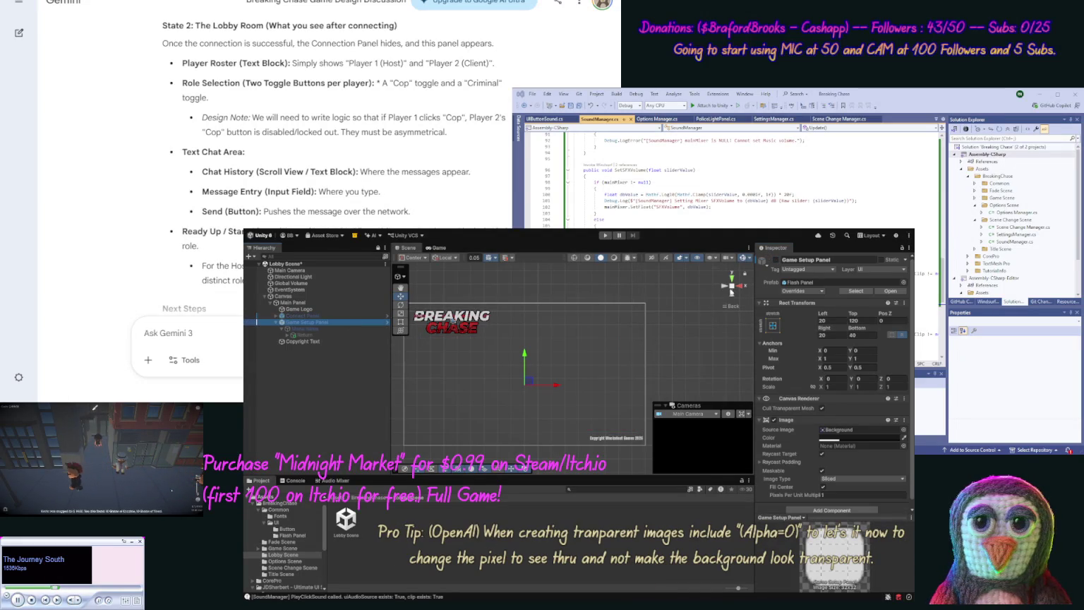
left_click(775, 260)
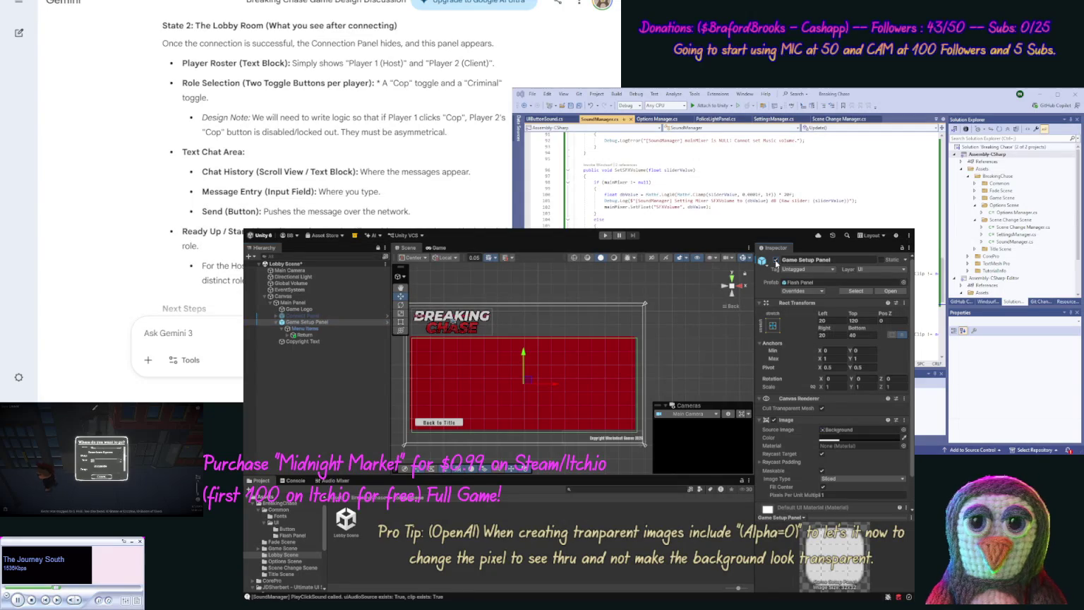
left_click(316, 336)
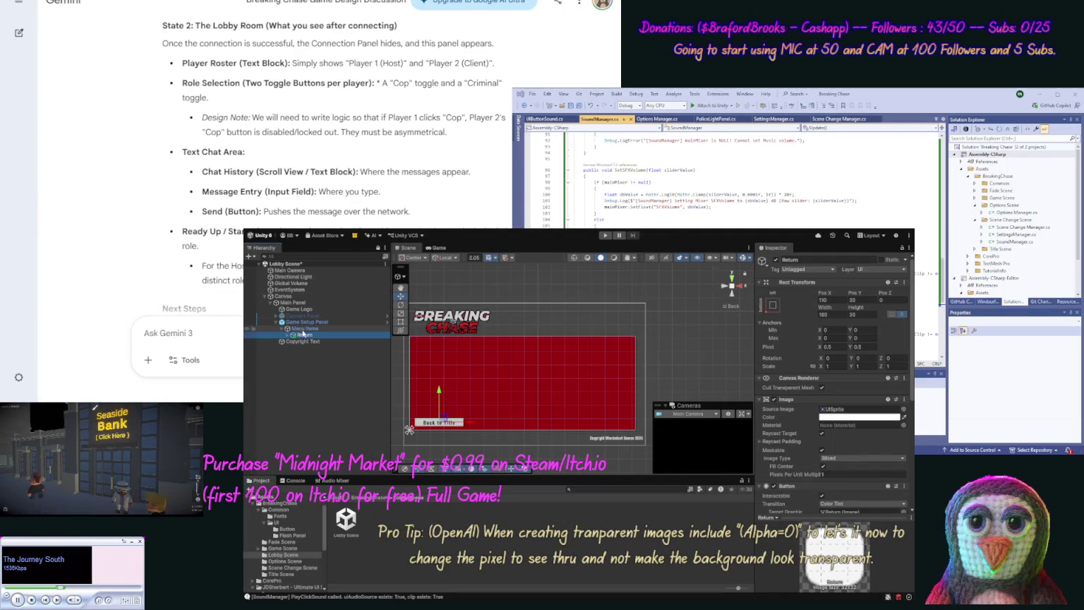
double_click(306, 336)
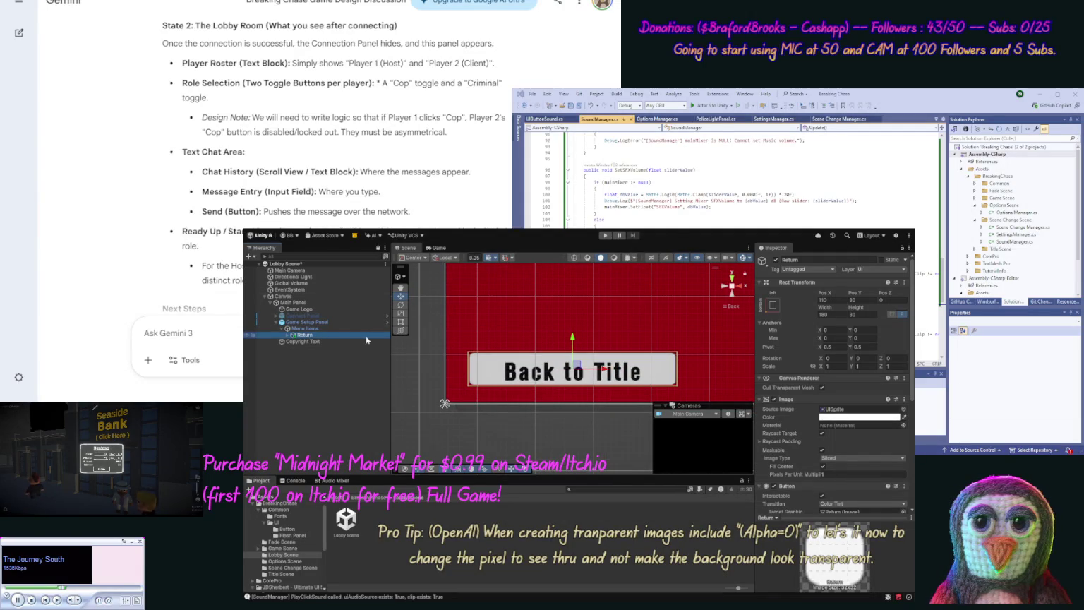
Step: Rename the Return button to Disconnect in the Hierarchy
left_click(346, 336)
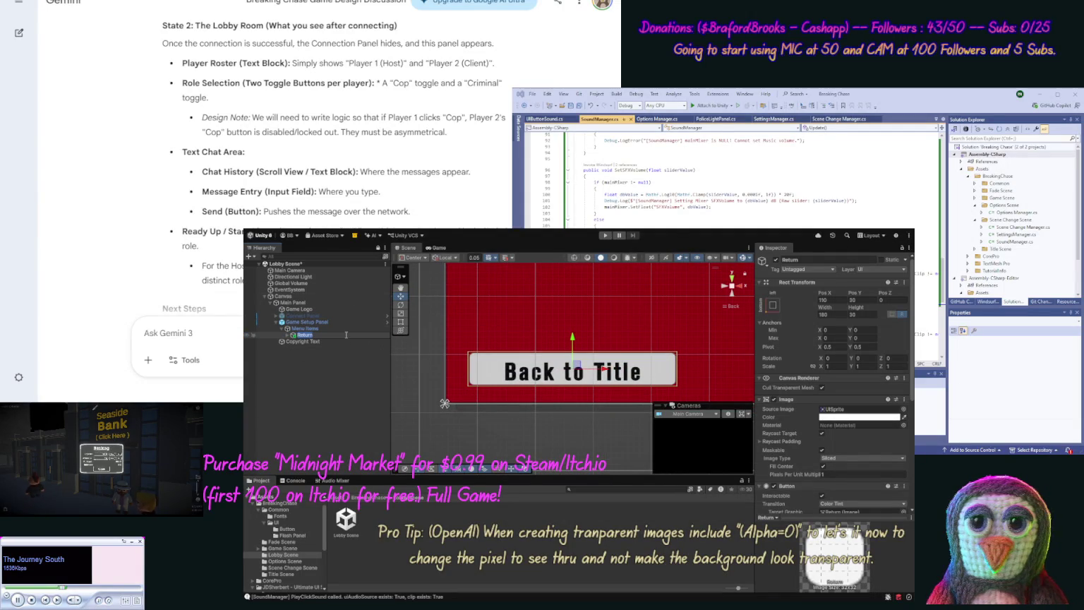
type("Disconnect")
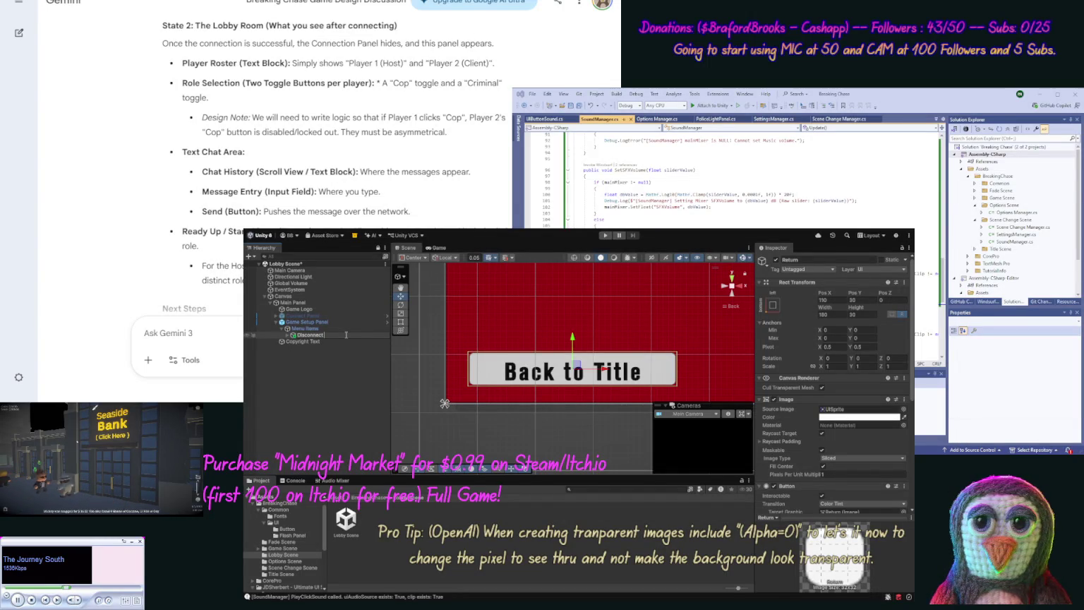
key("Return")
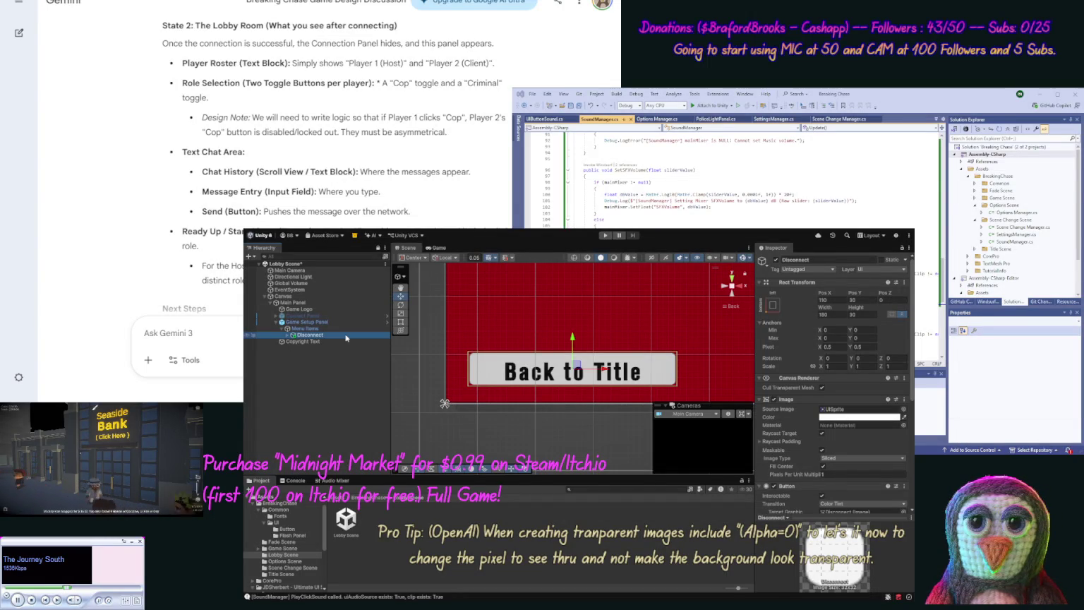
Step: Change the Disconnect button's Text (TMP) label to 'Go Back'
left_click(286, 335)
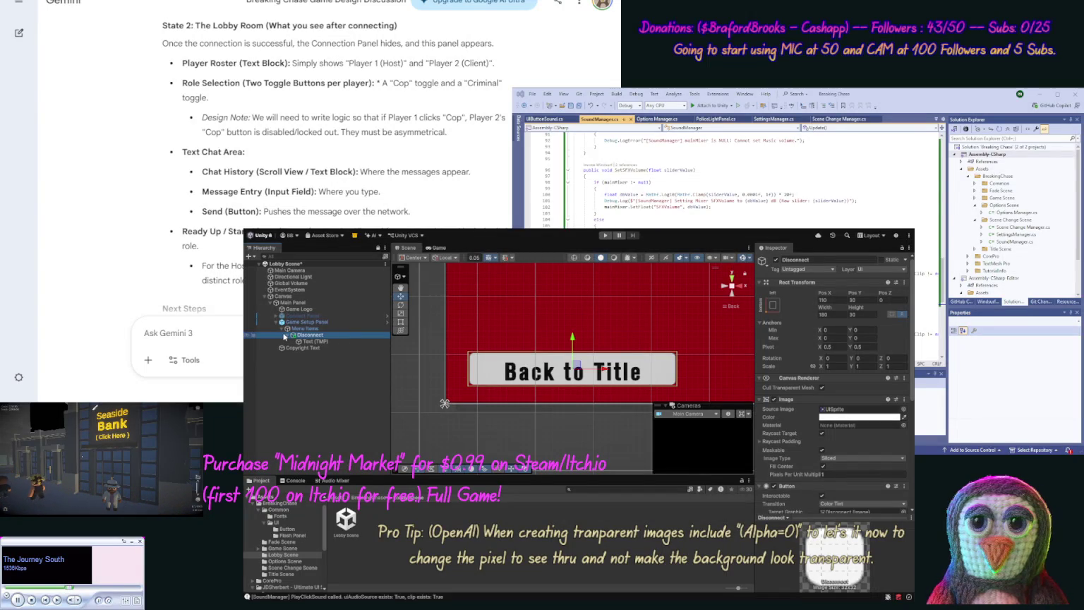
left_click(311, 341)
left_click(871, 440)
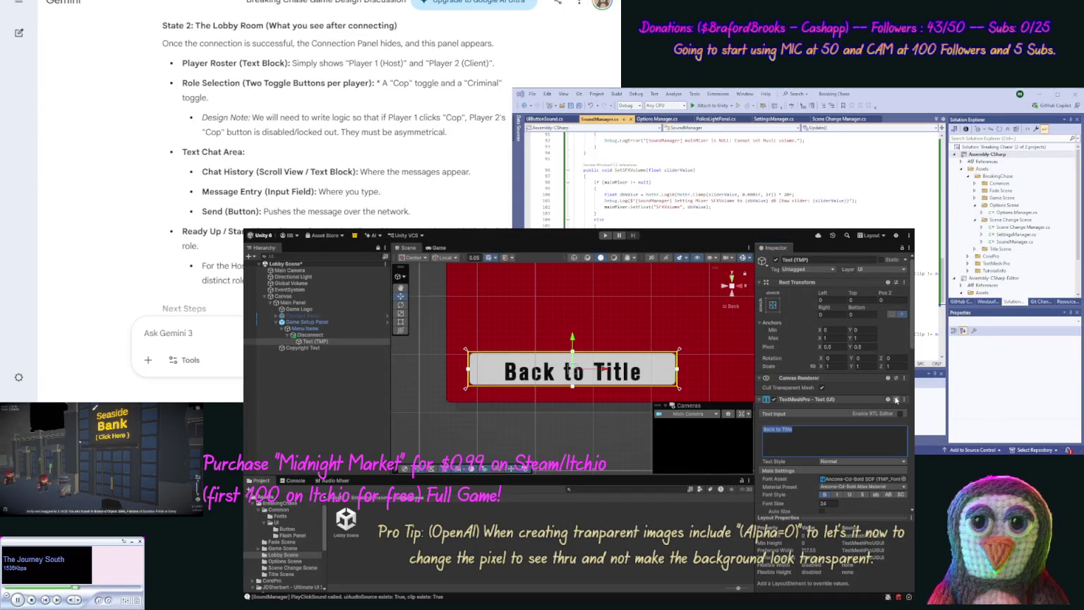
key("BackSpace")
type("Back to")
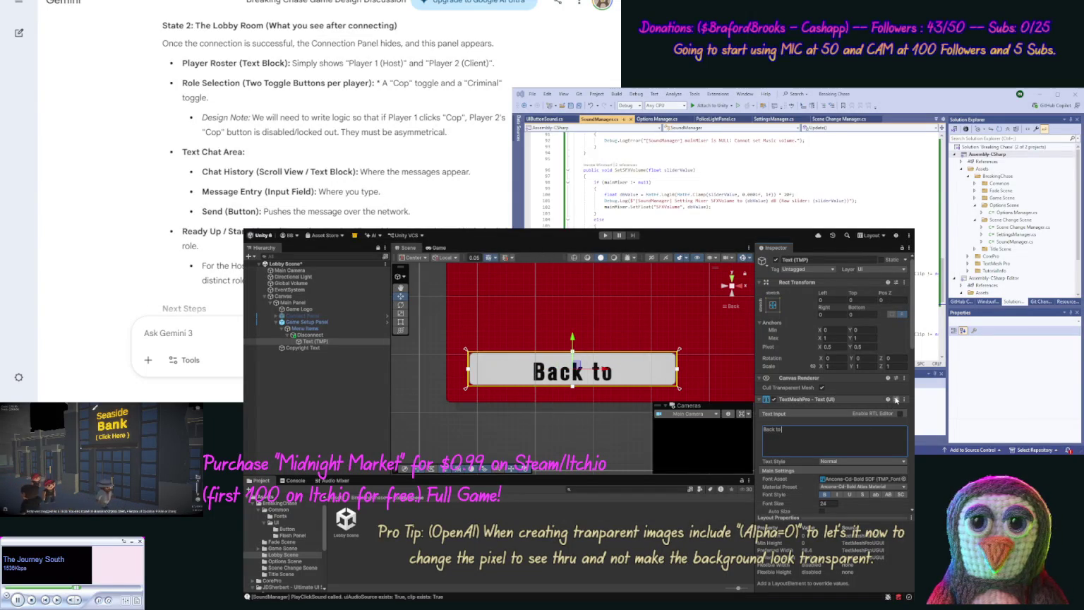
type(" Connec")
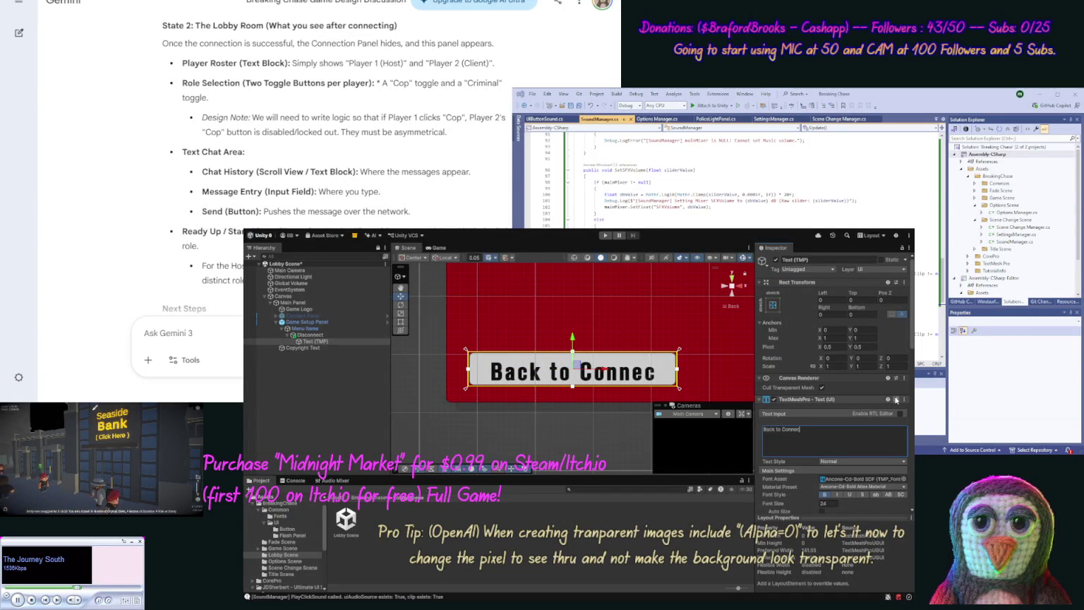
type("ition")
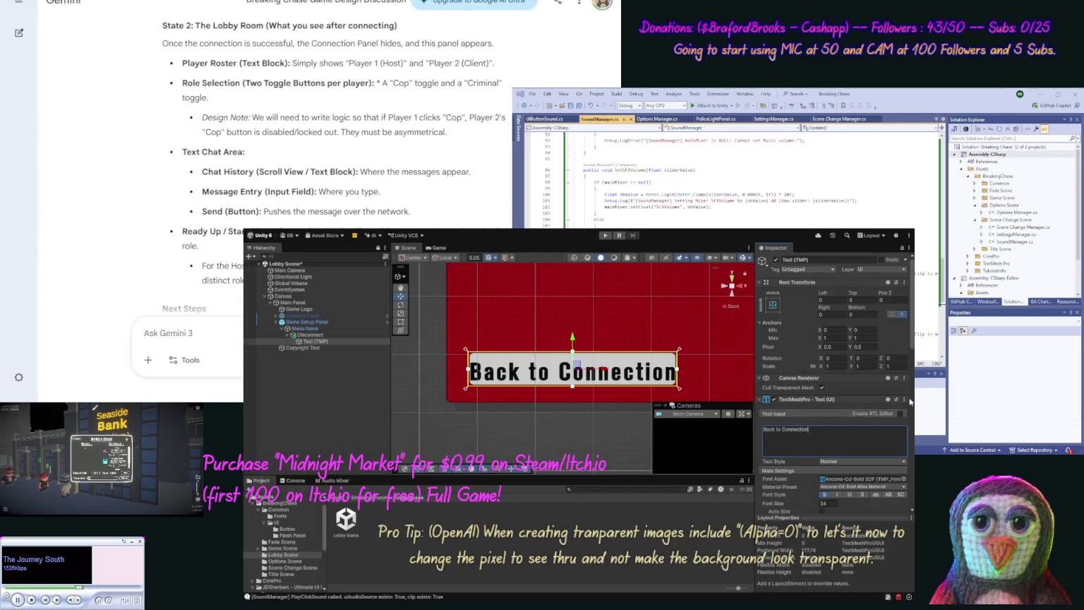
key("BackSpace")
key("BackSpace")
key("BackSpace")
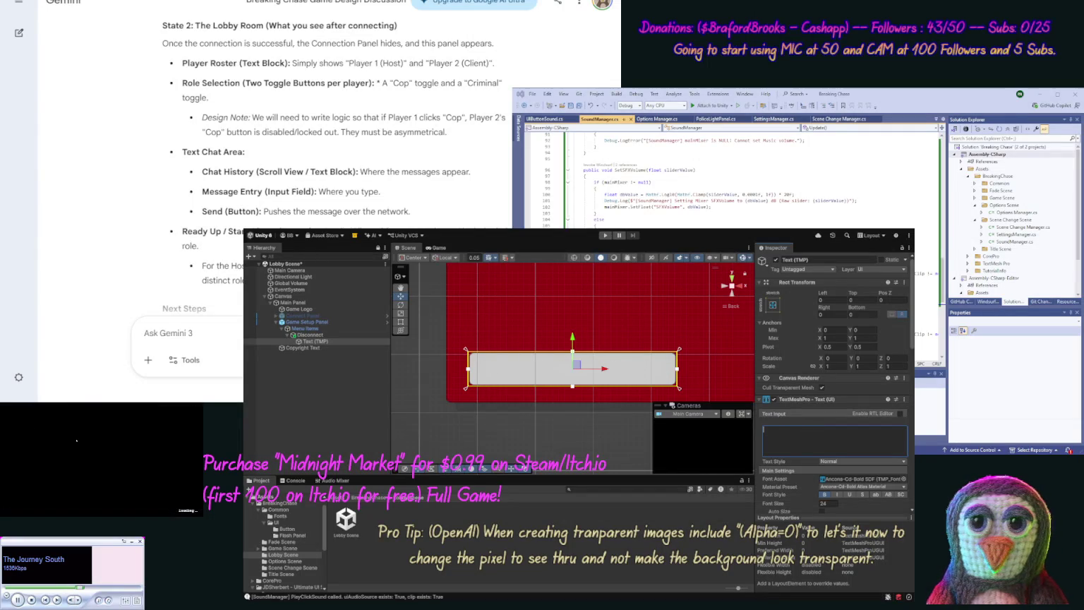
type("Go Back")
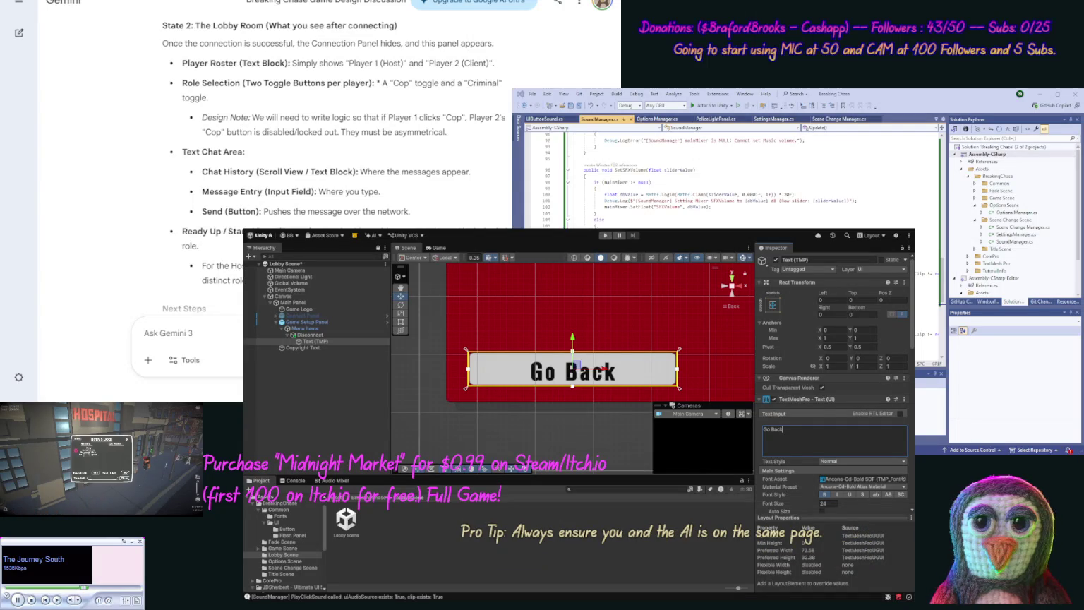
left_click(310, 424)
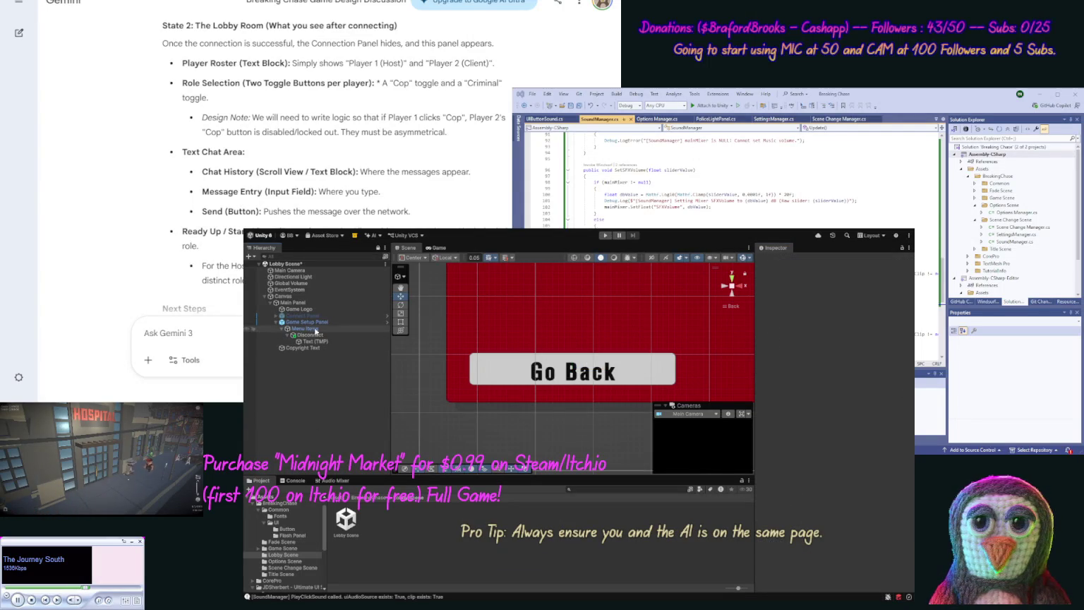
Step: Duplicate the Go Back label and place the copy directly under Menu Items
double_click(290, 297)
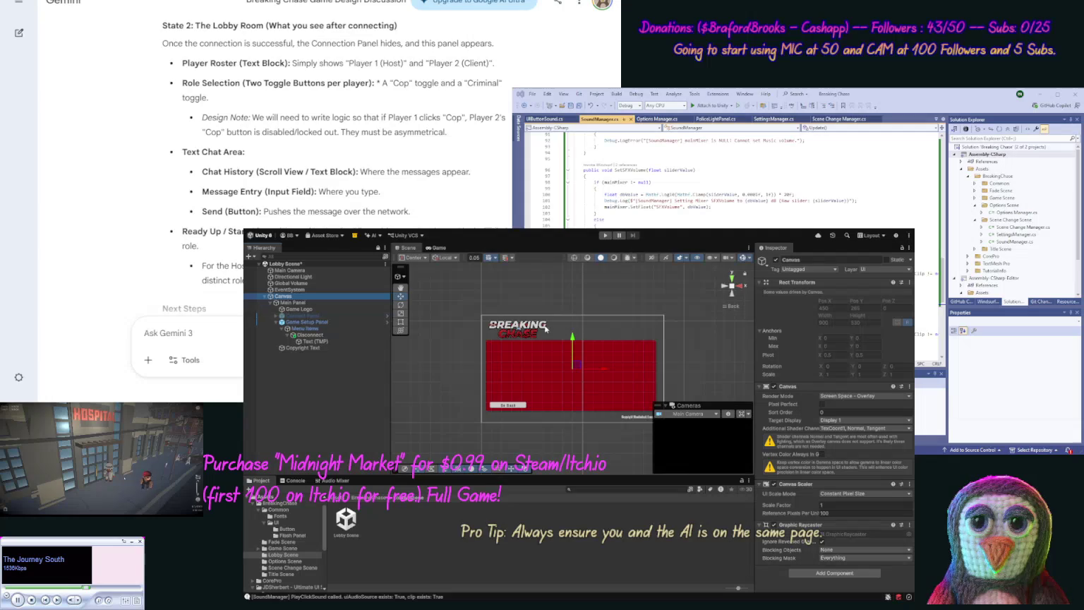
left_click_drag(708, 343, 658, 351)
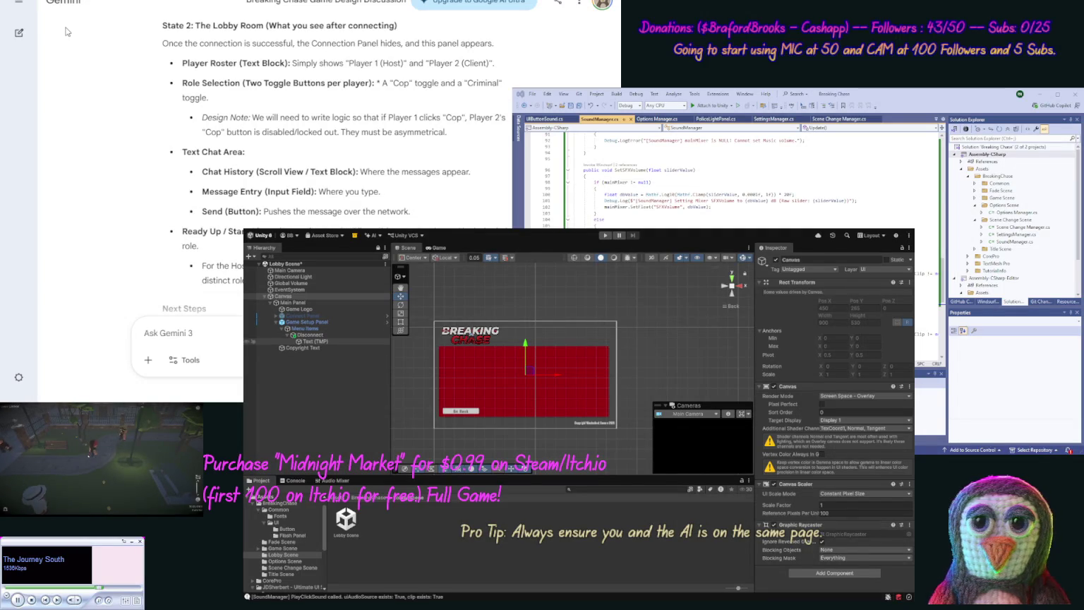
left_click(304, 342)
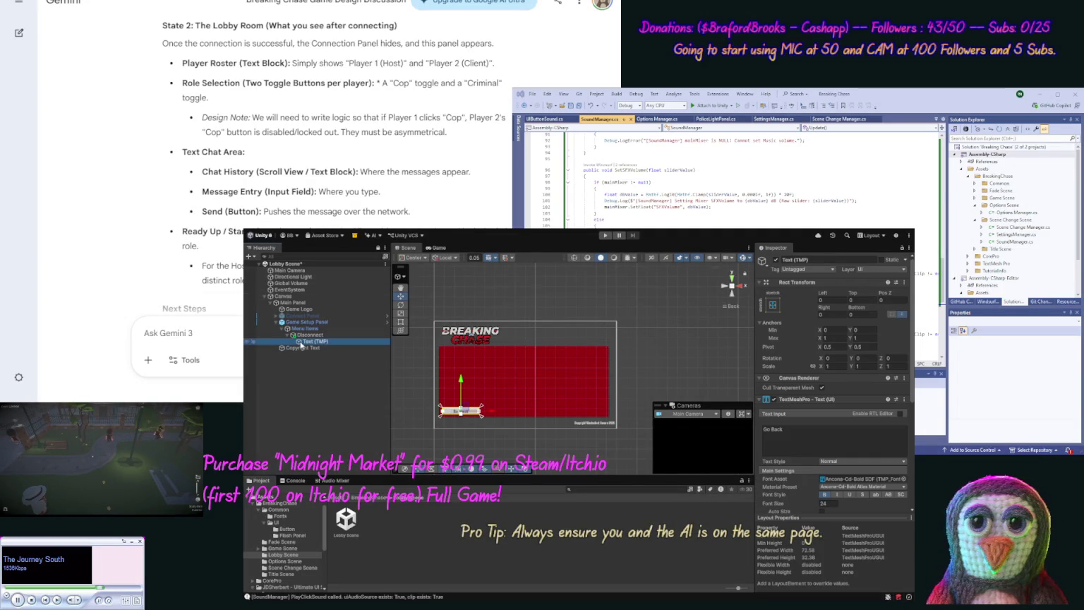
key("ctrl+d")
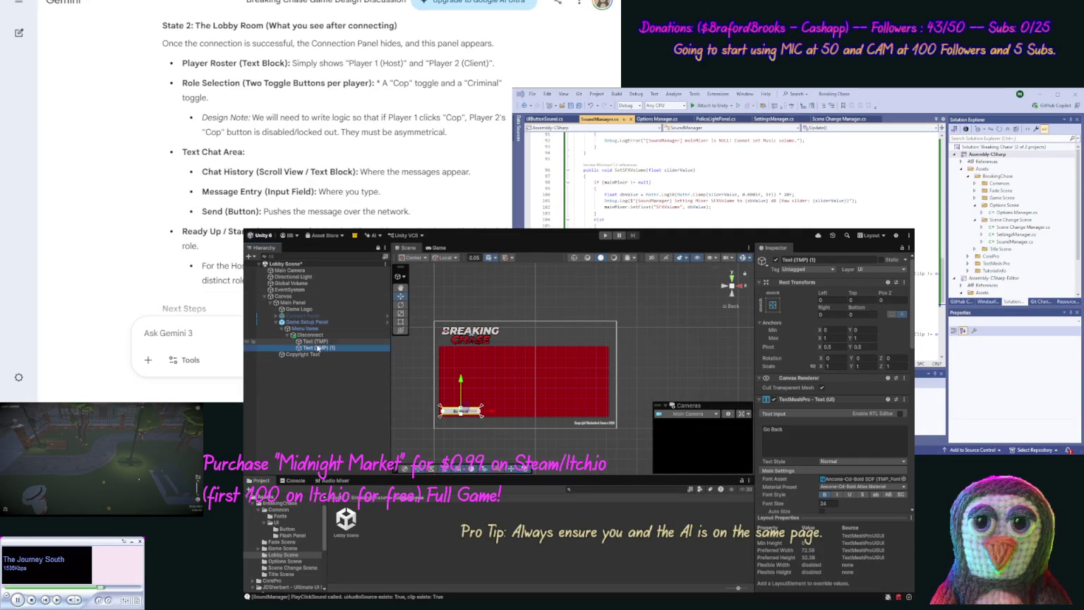
left_click_drag(321, 349, 318, 336)
Step: Move Text (TMP) (1) up to the panel's top beneath the logo
left_click(288, 341)
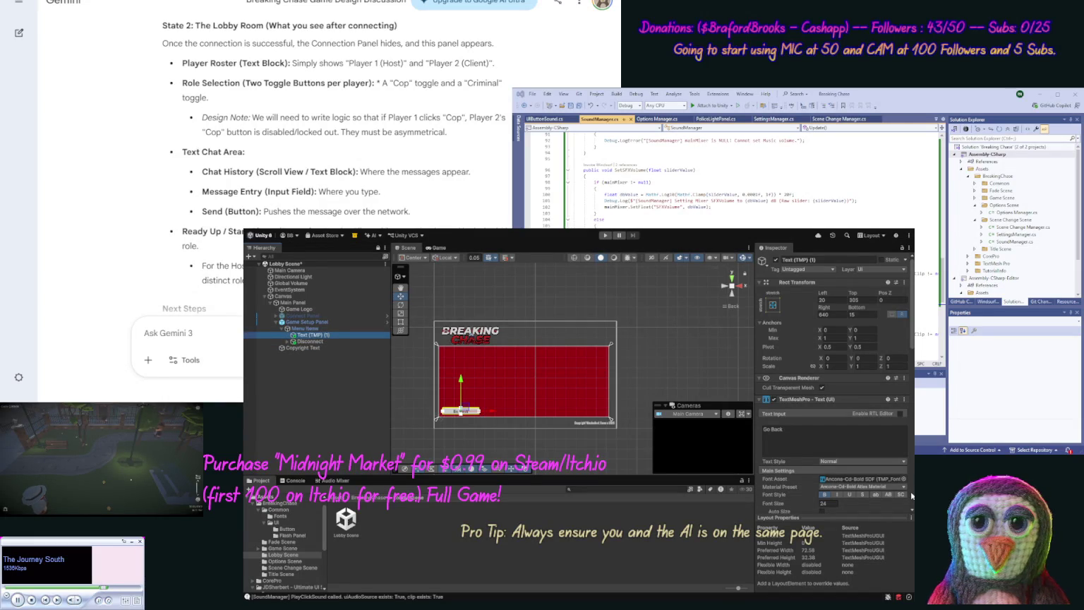
scroll(911, 496, "down", 3)
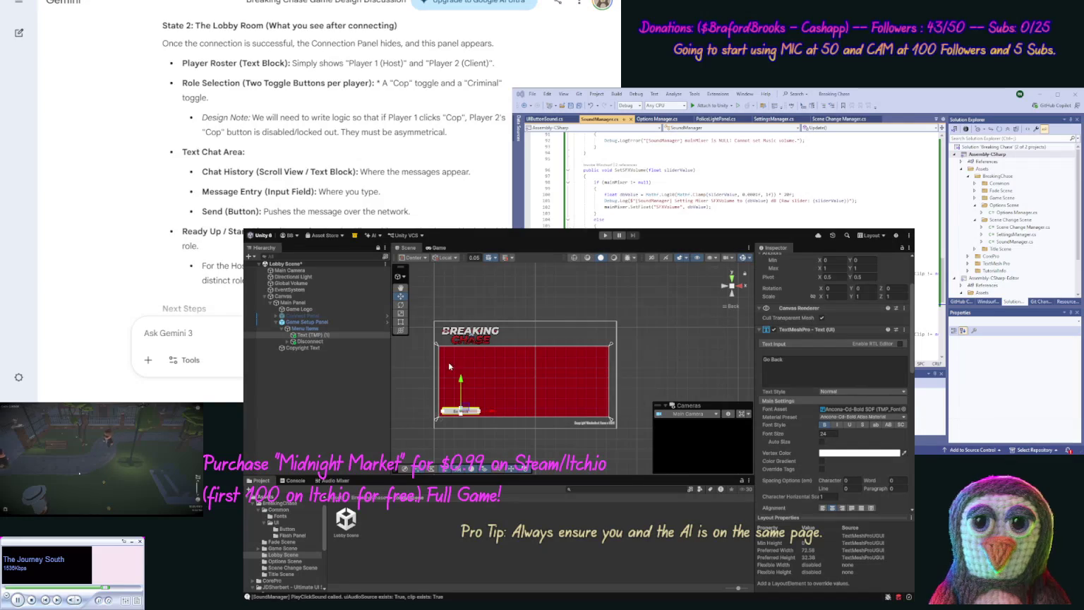
left_click_drag(473, 386, 473, 329)
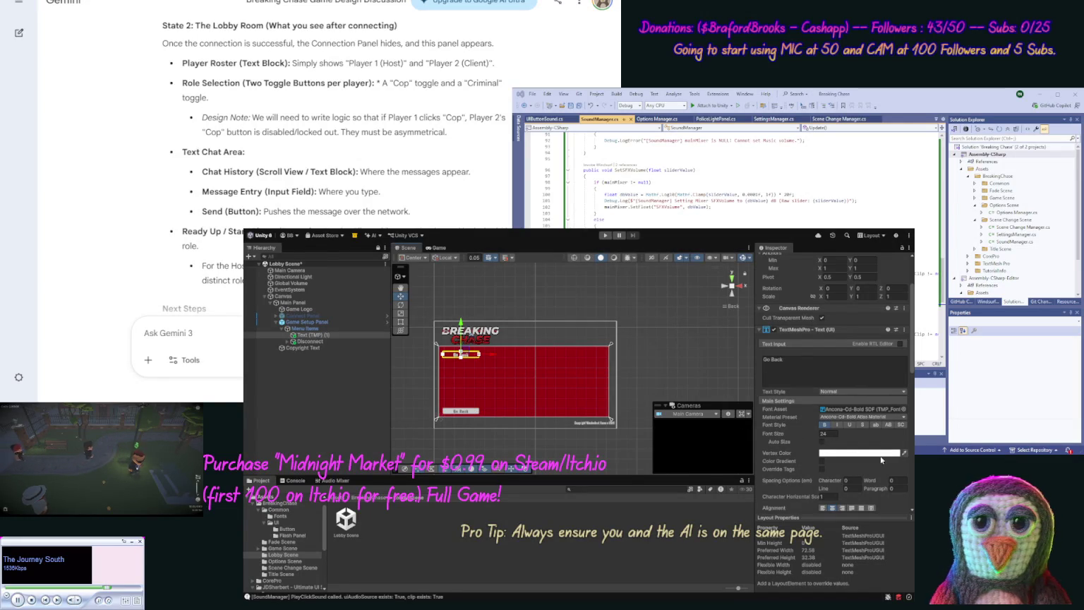
scroll(809, 362, "down", 3)
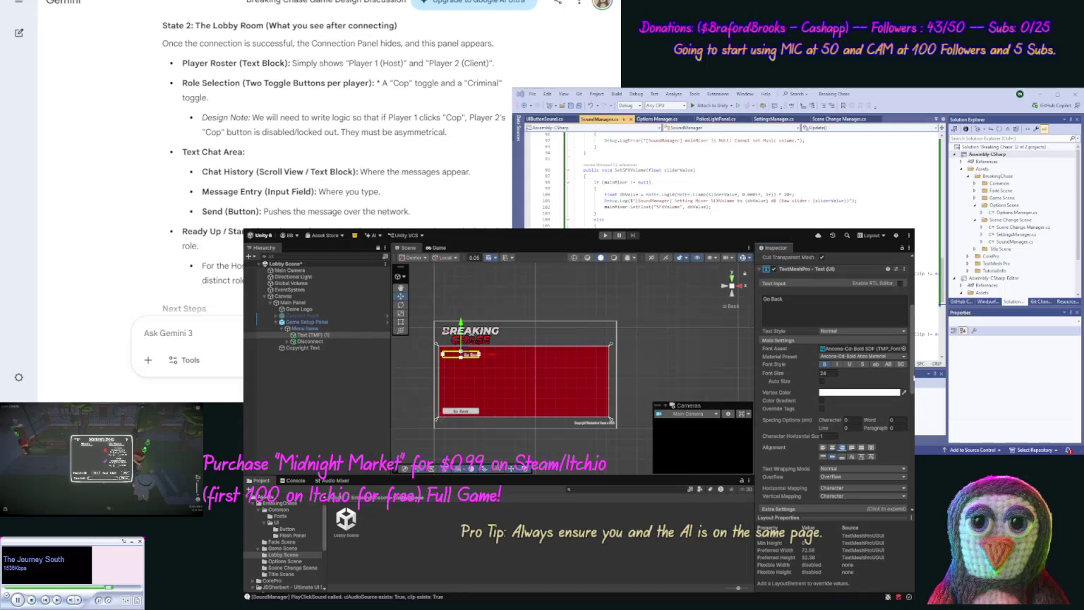
Step: Set the copied label's text to 'Player Name :' and rename it Player Name Label
scroll(786, 428, "up", 6)
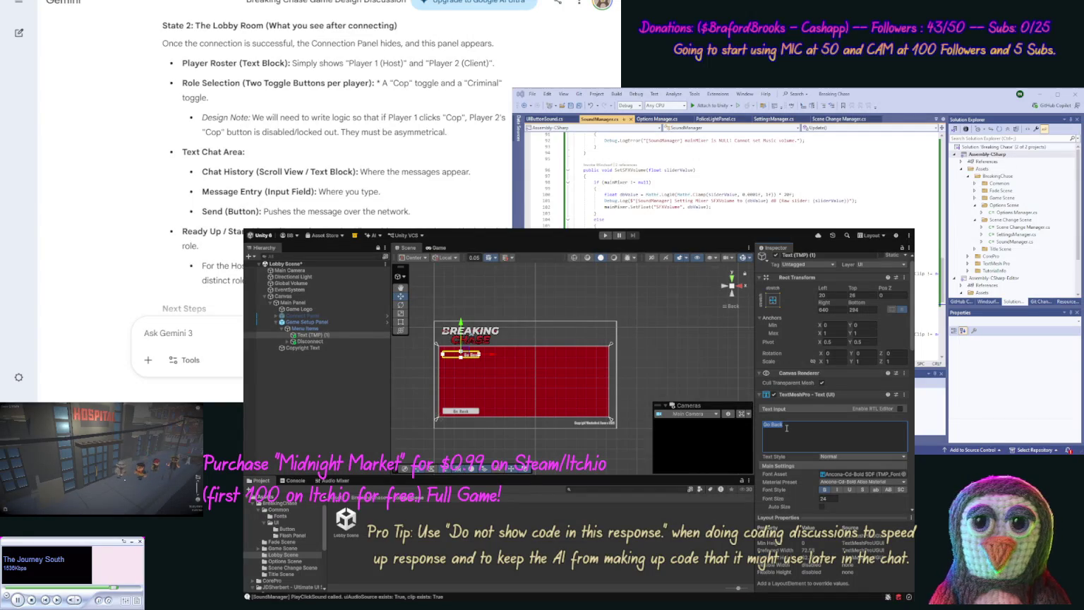
type("Player Ho")
type("me")
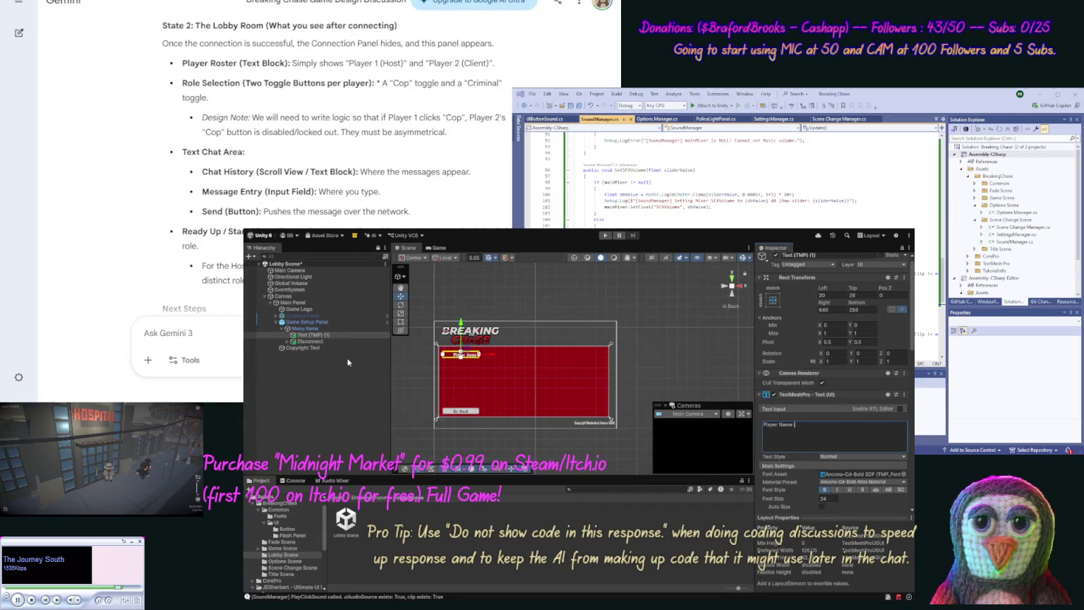
left_click(328, 335)
type("Player Name L")
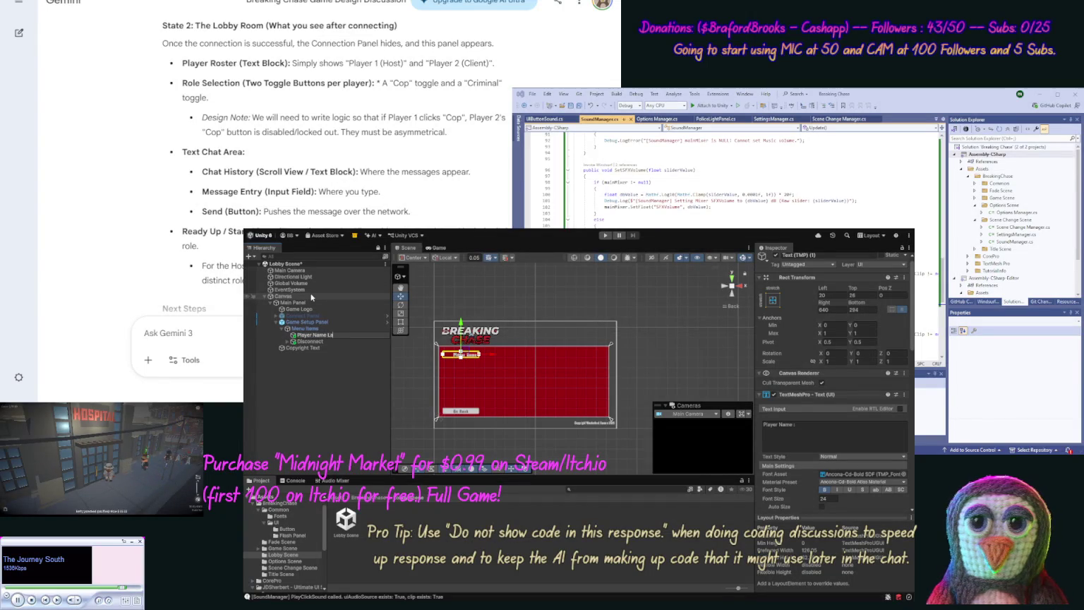
type("be")
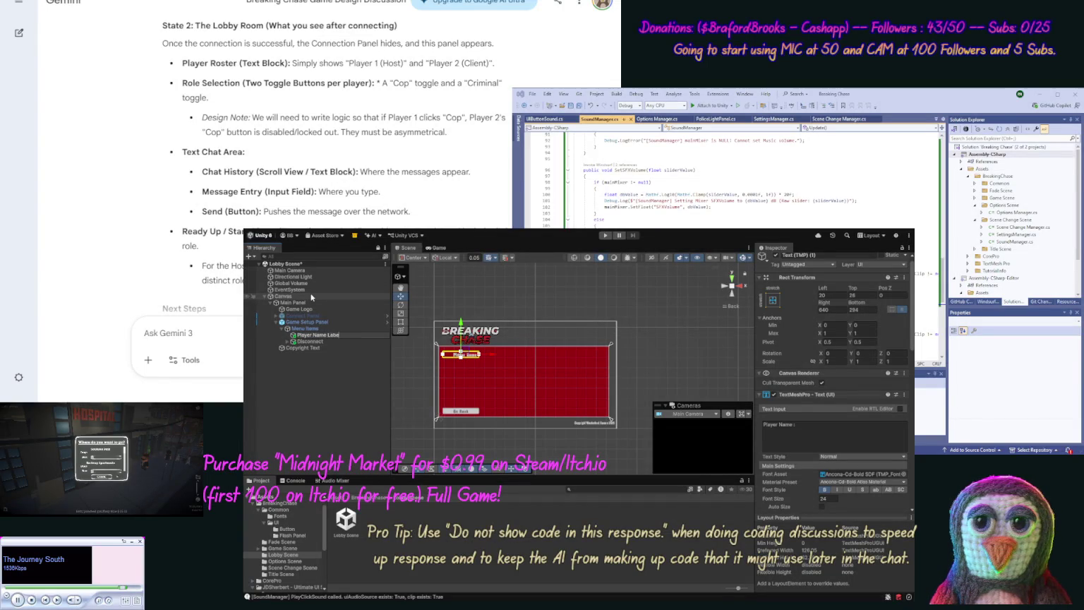
type("l")
key("Return")
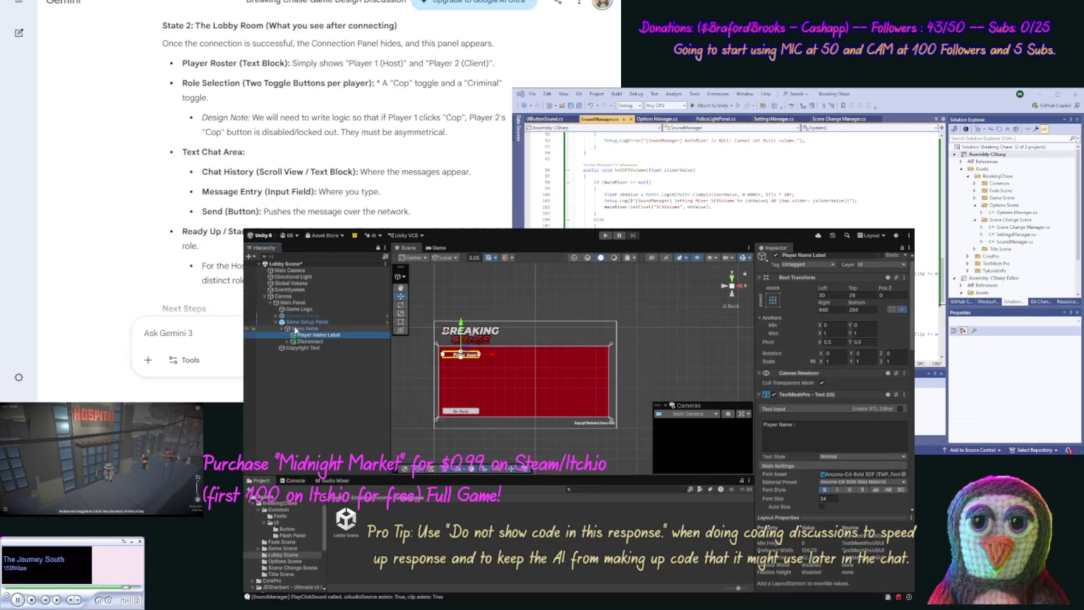
Step: Hide the Game Setup Panel, show the Connect Panel, and inspect its Is Host toggle and IP Address Input
left_click(307, 322)
left_click(776, 255)
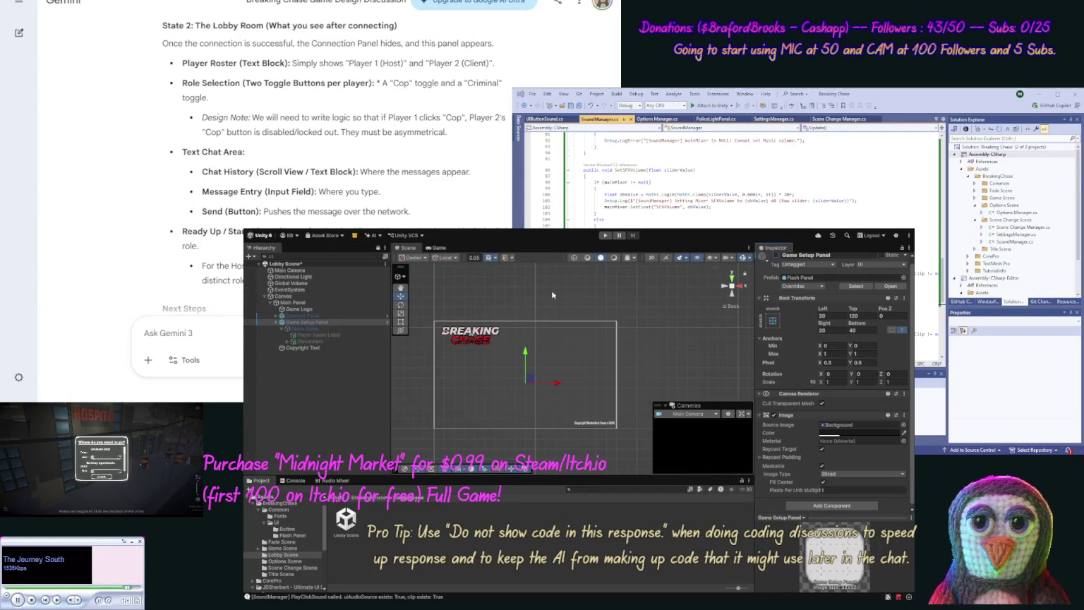
left_click(291, 316)
left_click(276, 315)
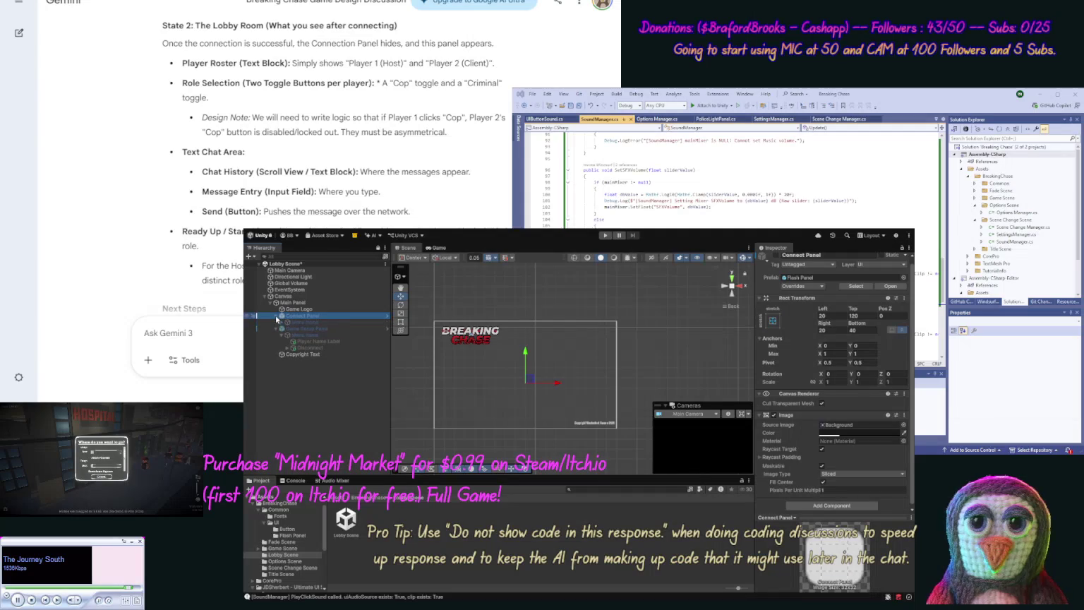
left_click(775, 256)
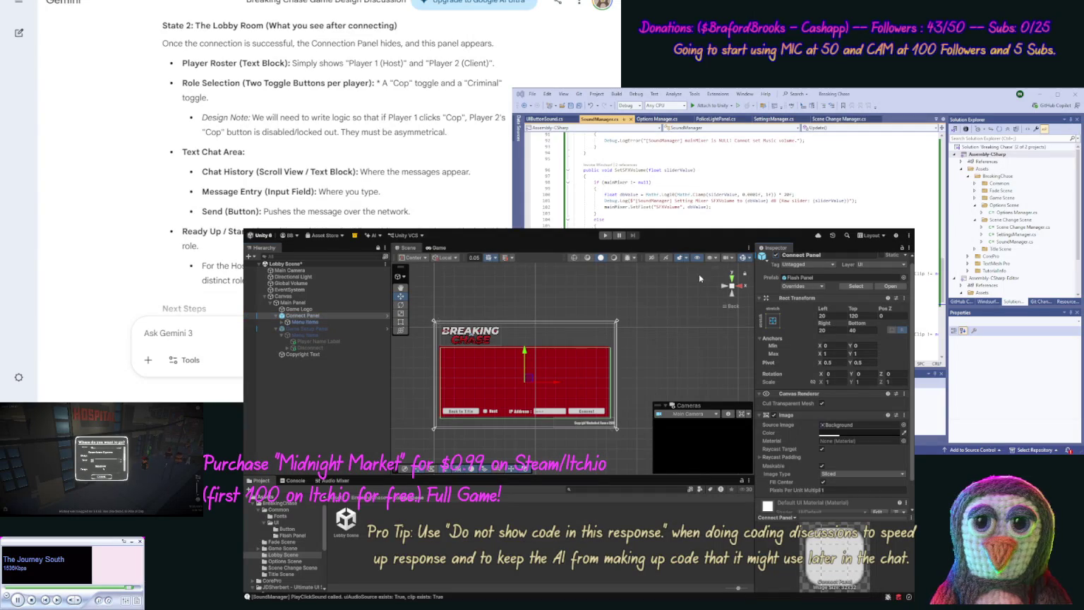
left_click(281, 322)
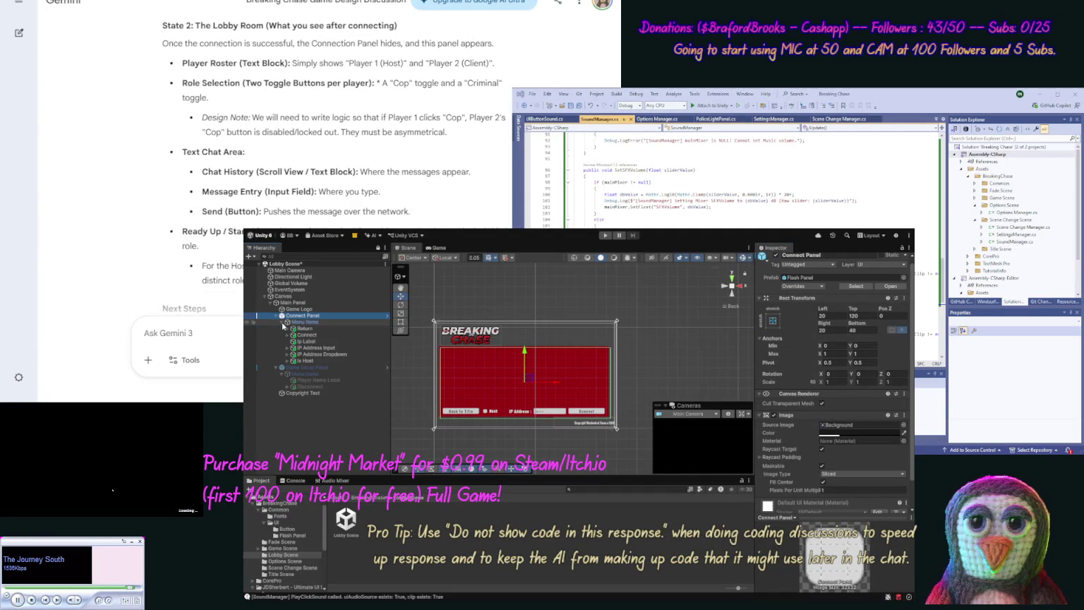
left_click(302, 361)
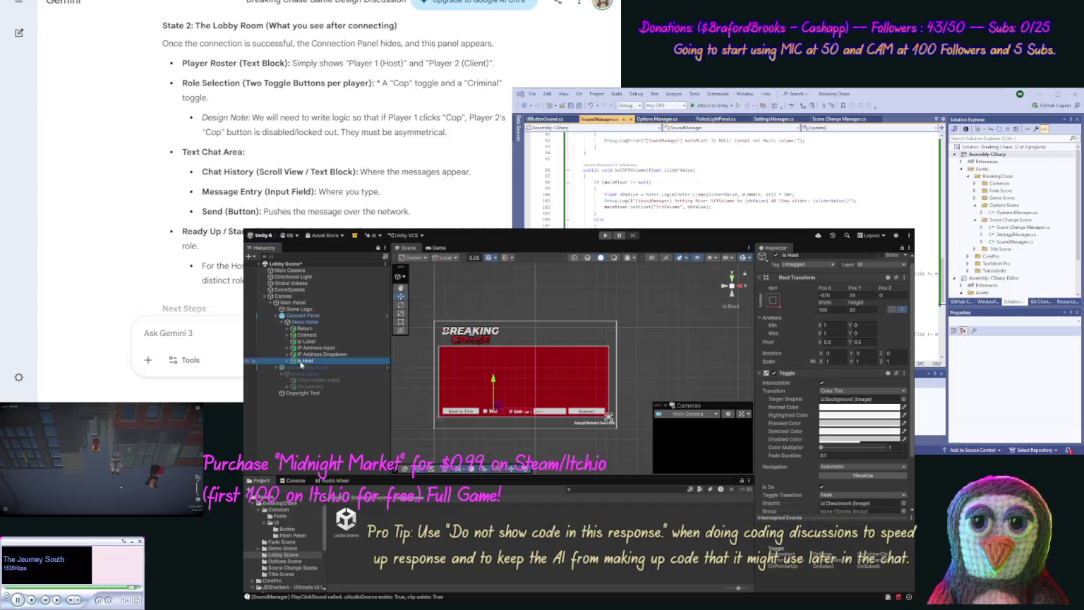
left_click(335, 349)
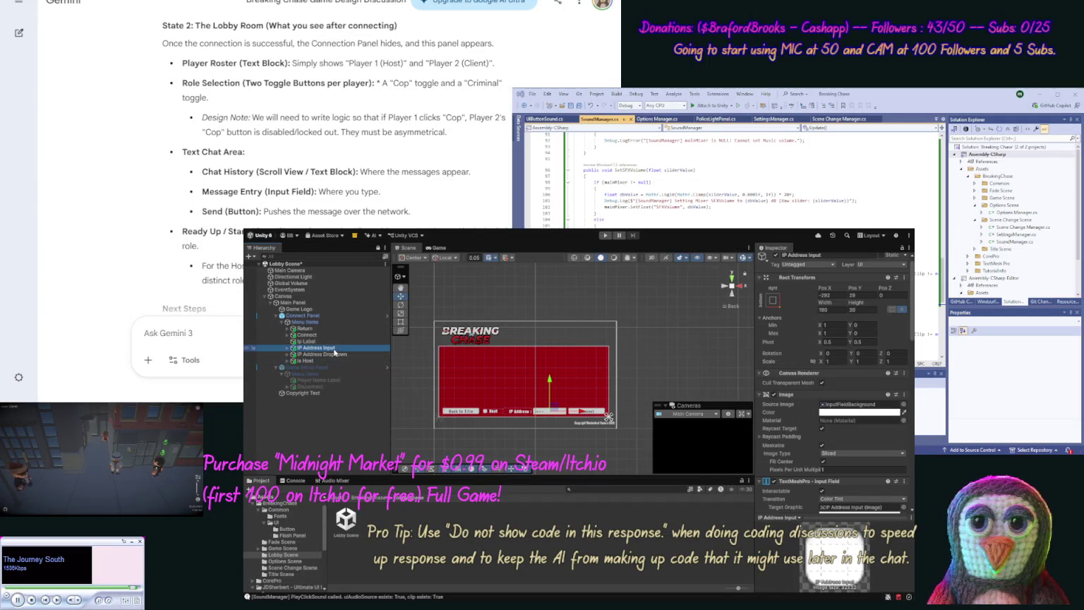
Step: Hide the Connect Panel, reactivate Game Setup Panel, and add an IP Address Input under its Menu Items
left_click(304, 316)
left_click(776, 257)
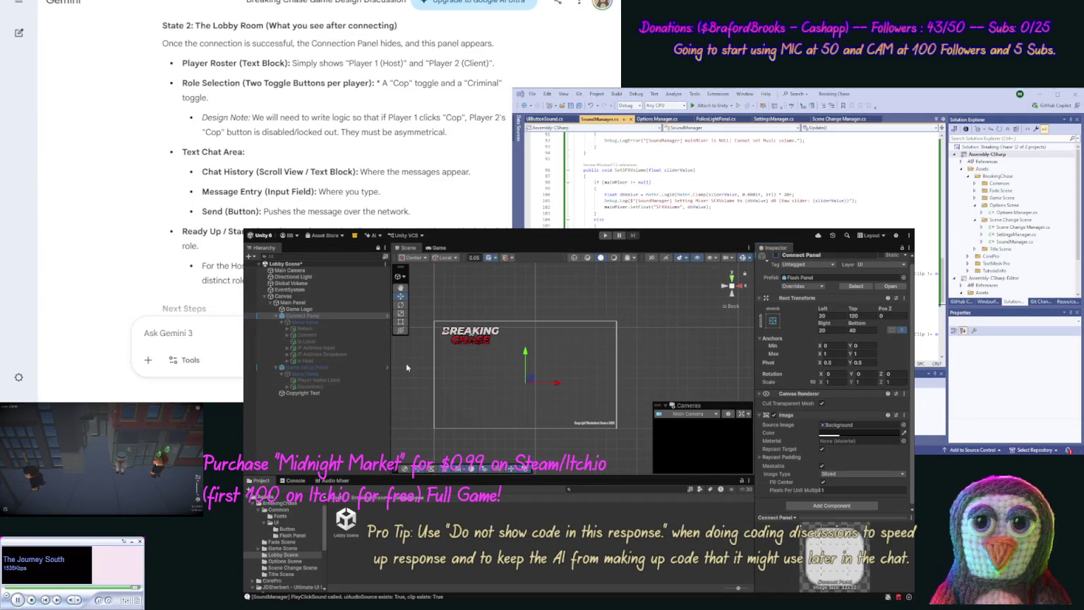
left_click(304, 367)
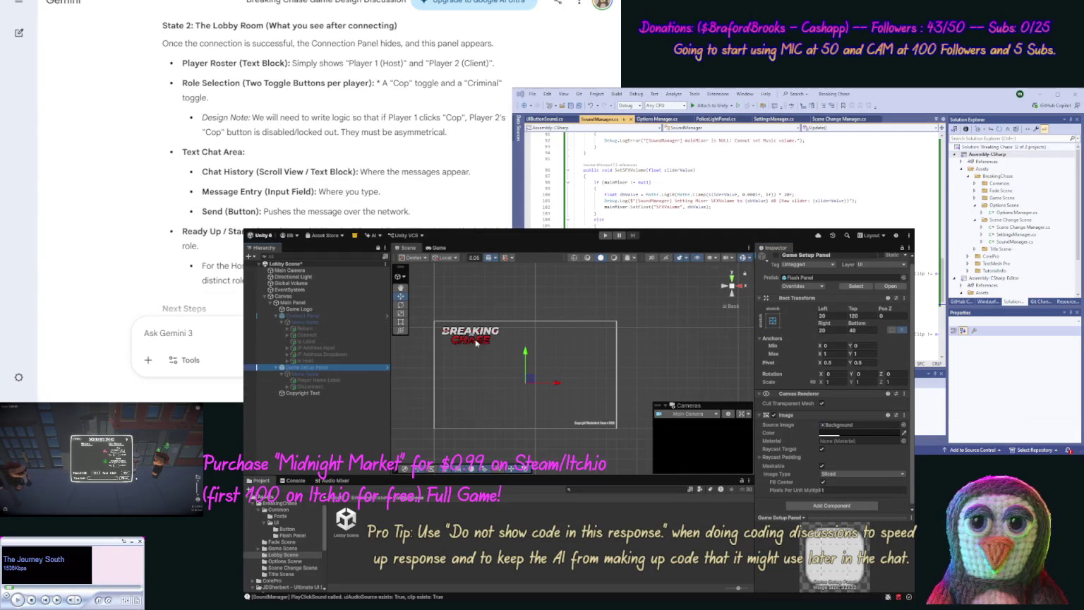
left_click(774, 257)
left_click(308, 375)
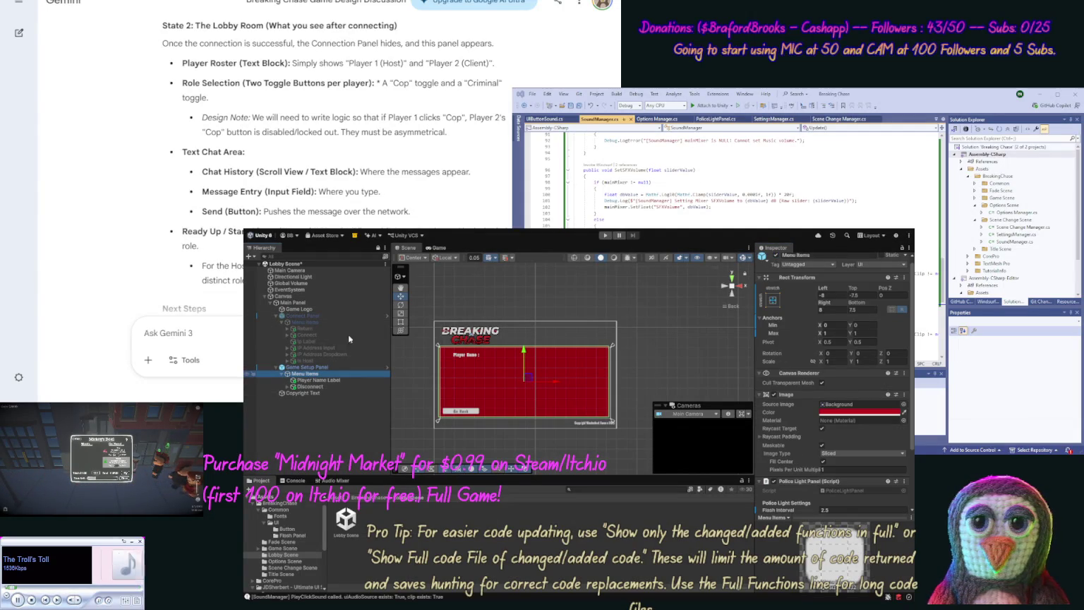
mouse_move(310, 347)
left_mouse_down()
mouse_move(342, 370)
mouse_move(316, 396)
mouse_move(329, 388)
left_mouse_up()
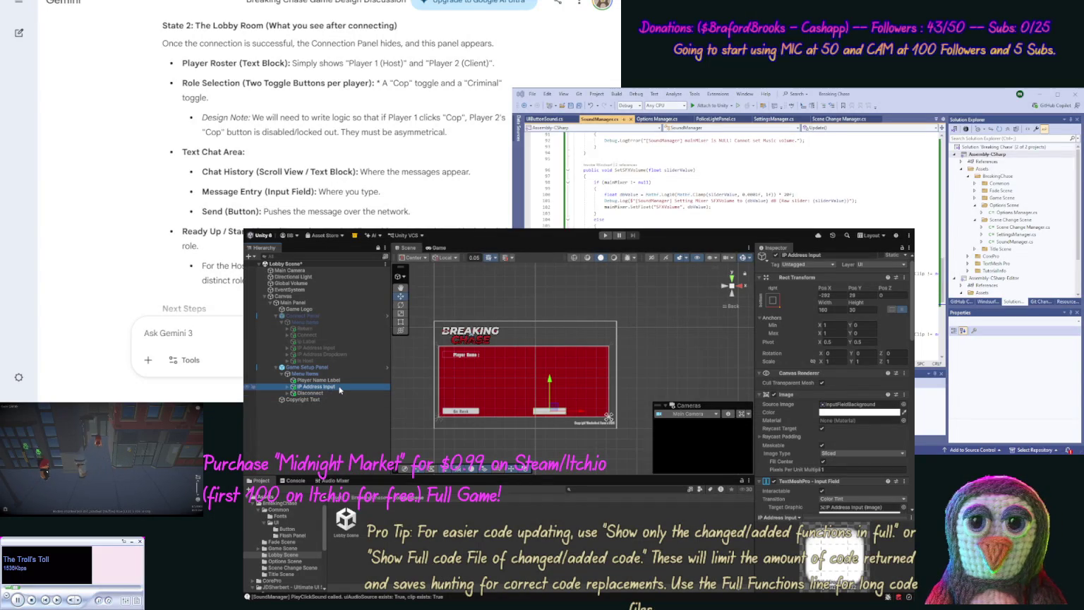
Step: Rename the input field to Player Name Input and move it to the panel's top
left_click(336, 387)
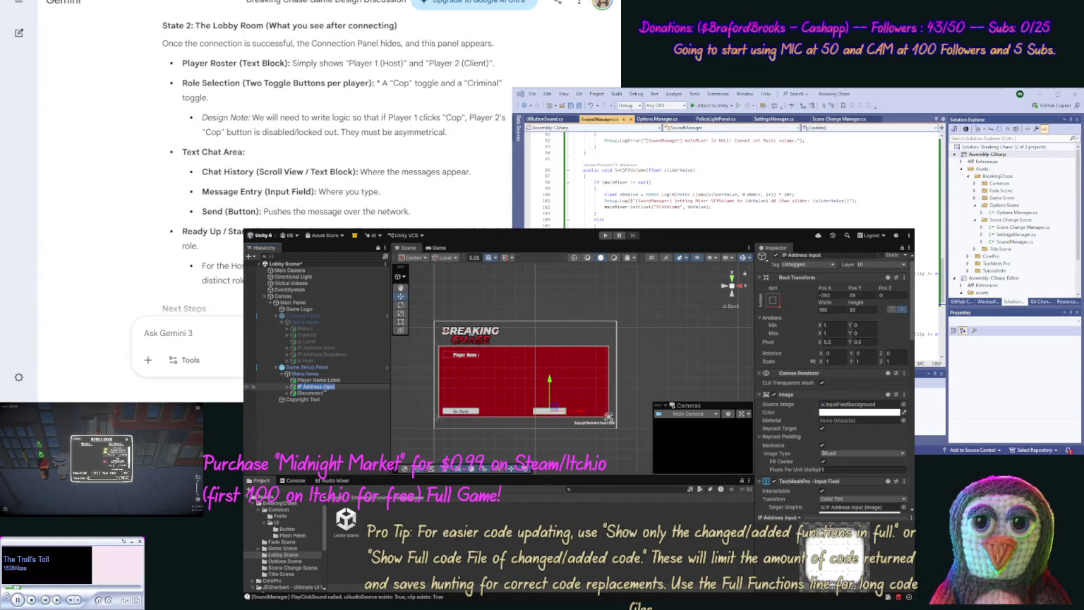
key("Escape")
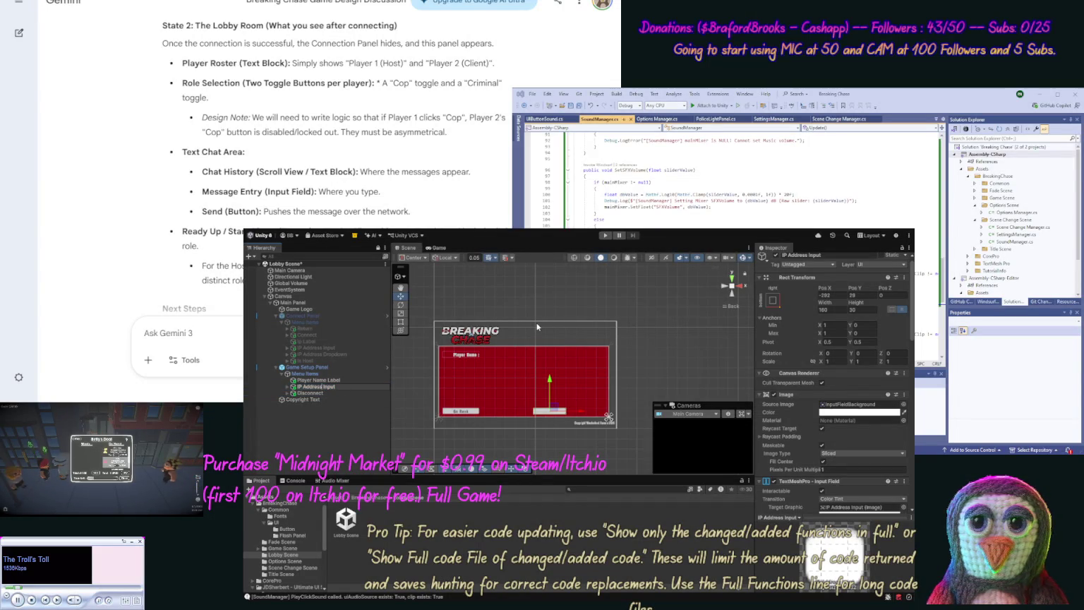
type("Playe")
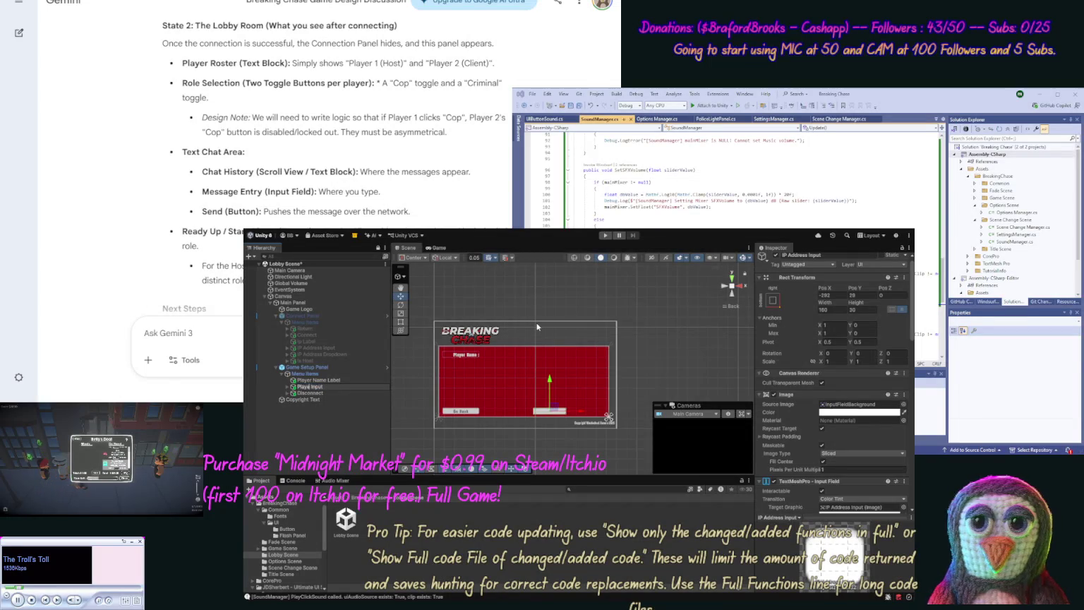
type("r Name")
key("Return")
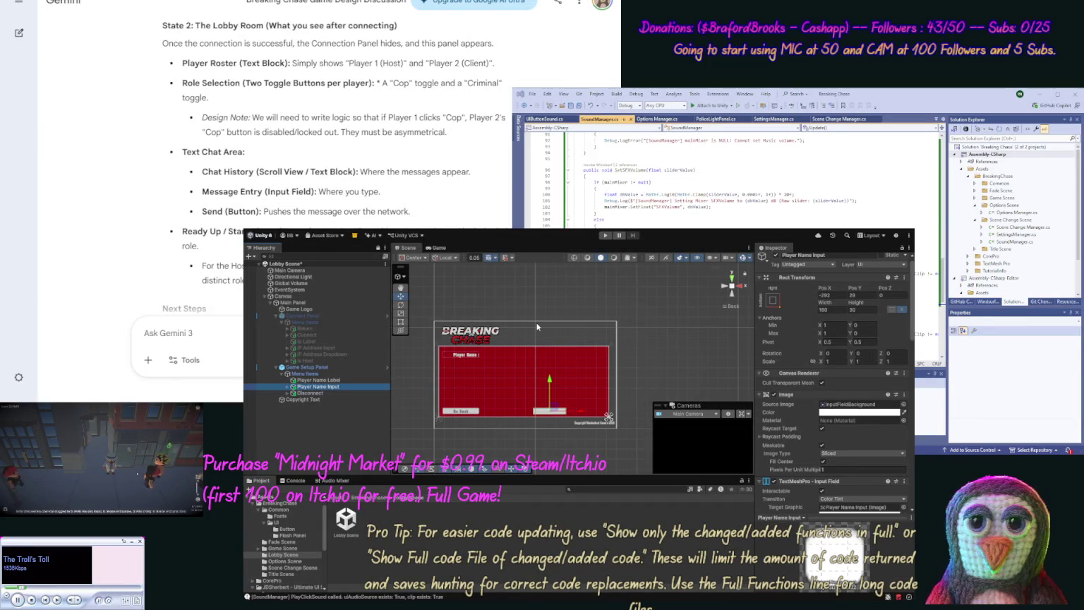
left_click(833, 325)
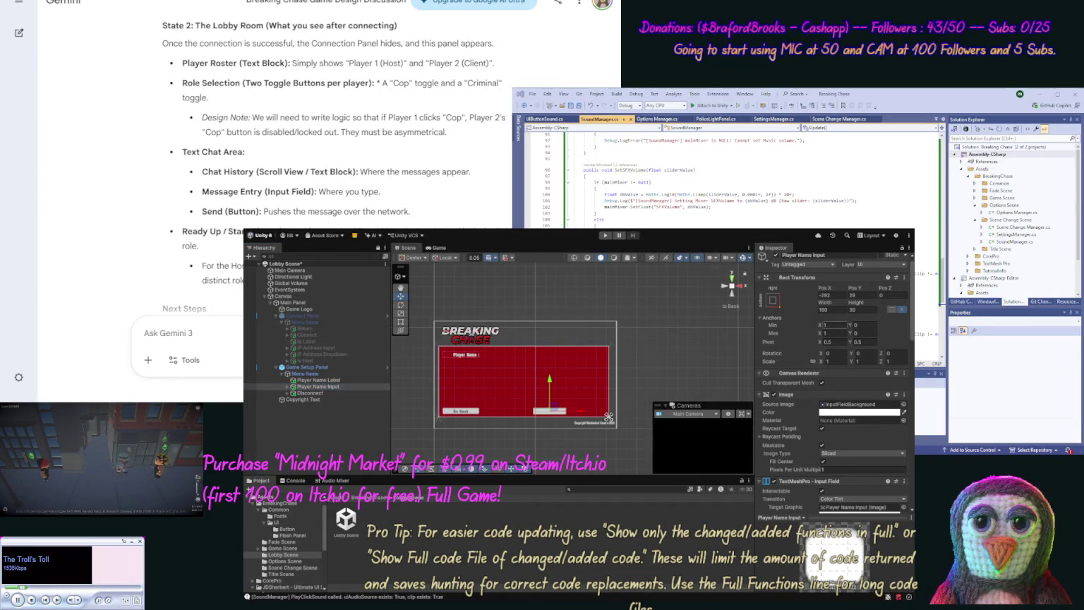
key("Return")
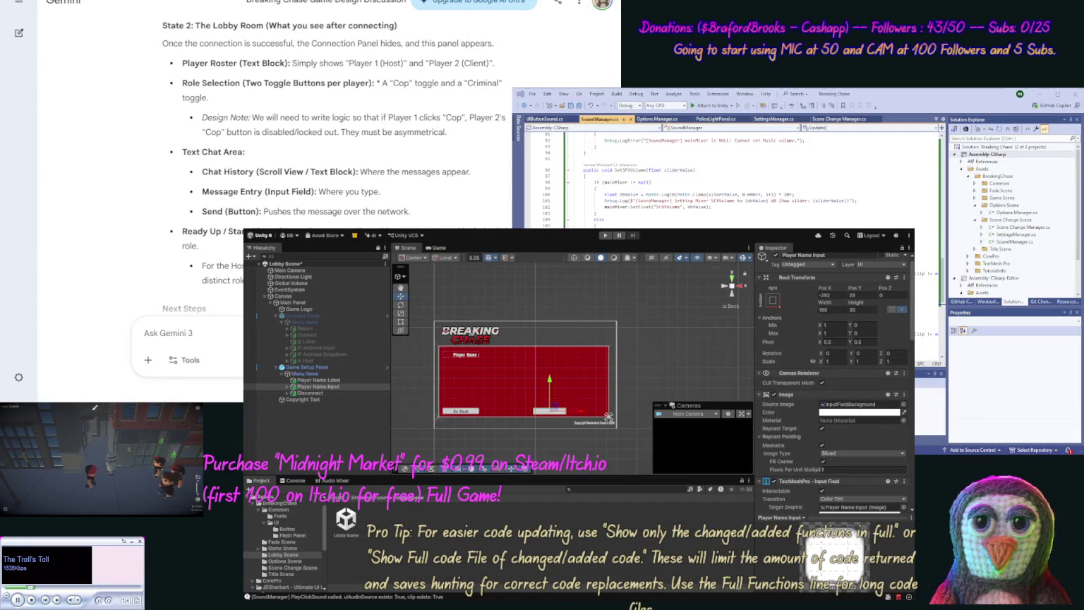
mouse_move(541, 378)
left_mouse_down()
mouse_move(574, 323)
mouse_move(530, 358)
left_mouse_up()
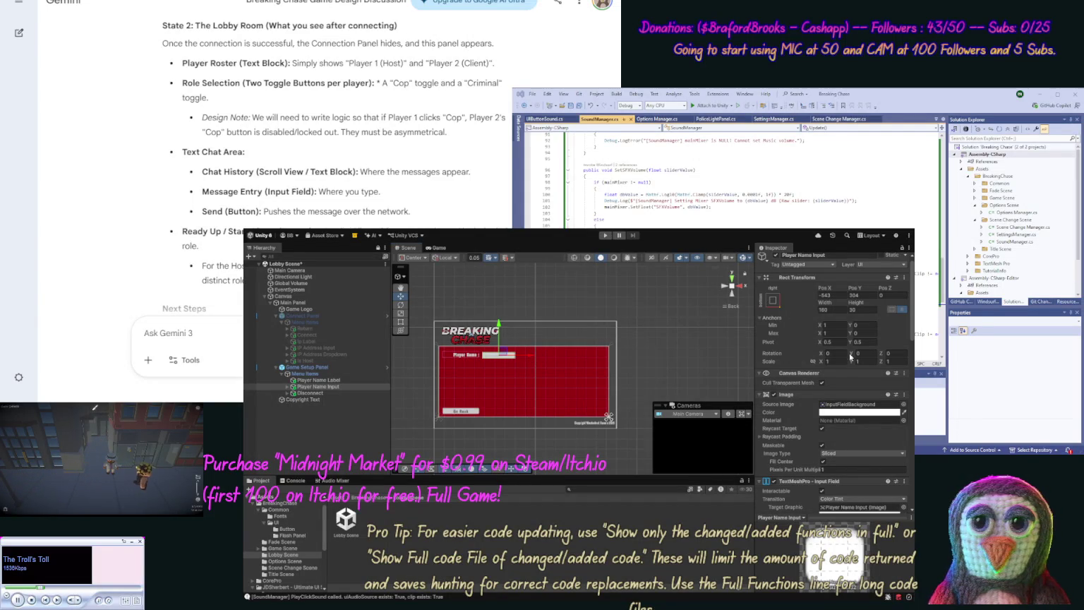
Step: Anchor the Player Name Label to the panel's top-left corner
left_click(339, 380)
left_click(778, 298)
left_click(800, 327)
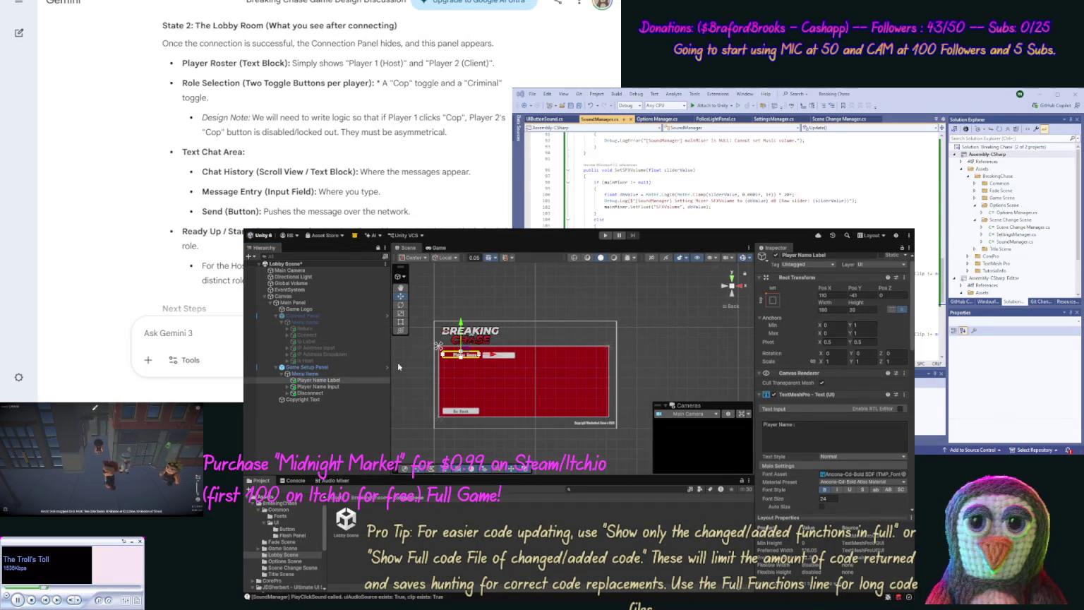
Step: Anchor the Player Name Input, set its Width to 250, and place it beside the label
left_click(318, 387)
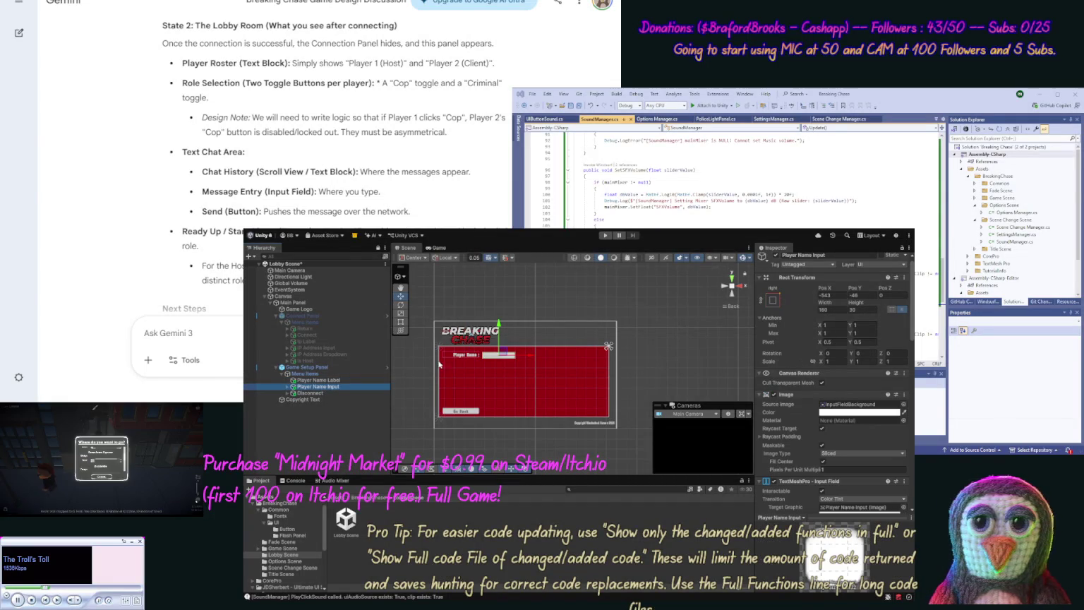
left_click(781, 317)
key("ctrl+z")
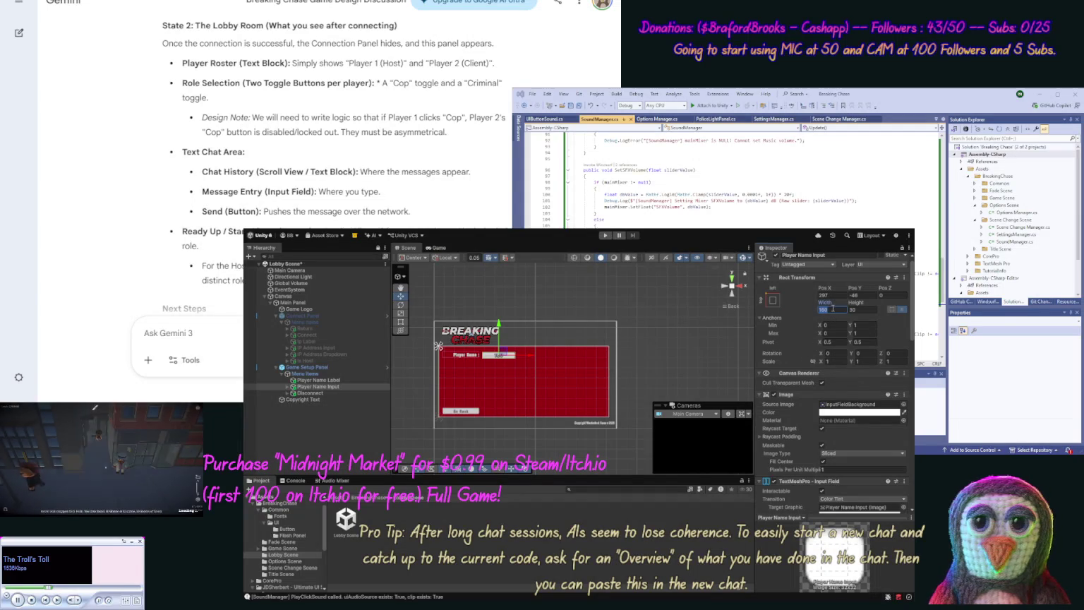
key("BackSpace")
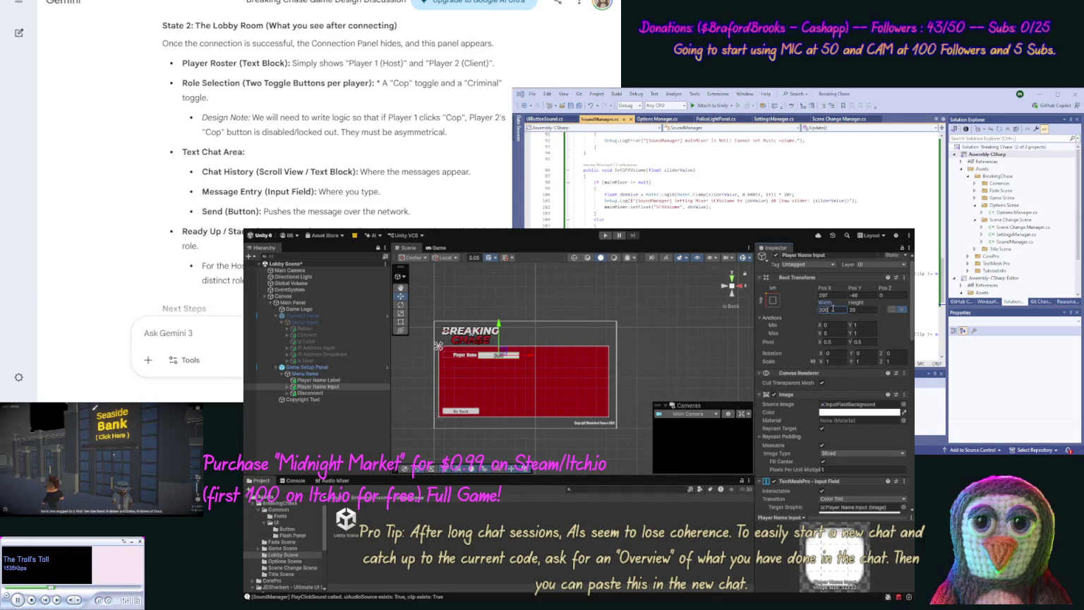
key("Return")
type("250")
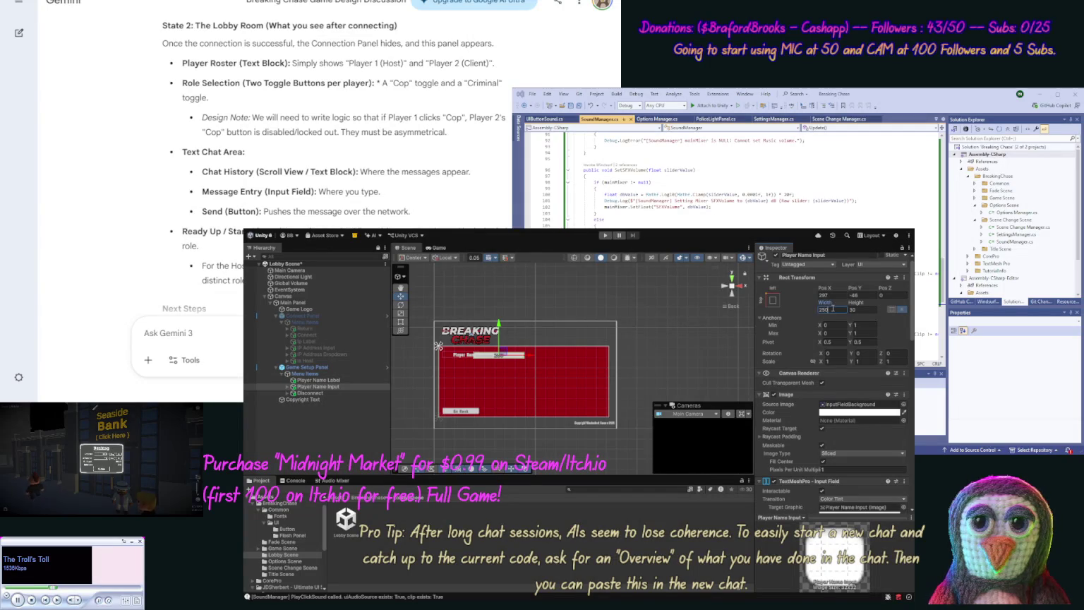
left_click_drag(533, 355, 540, 358)
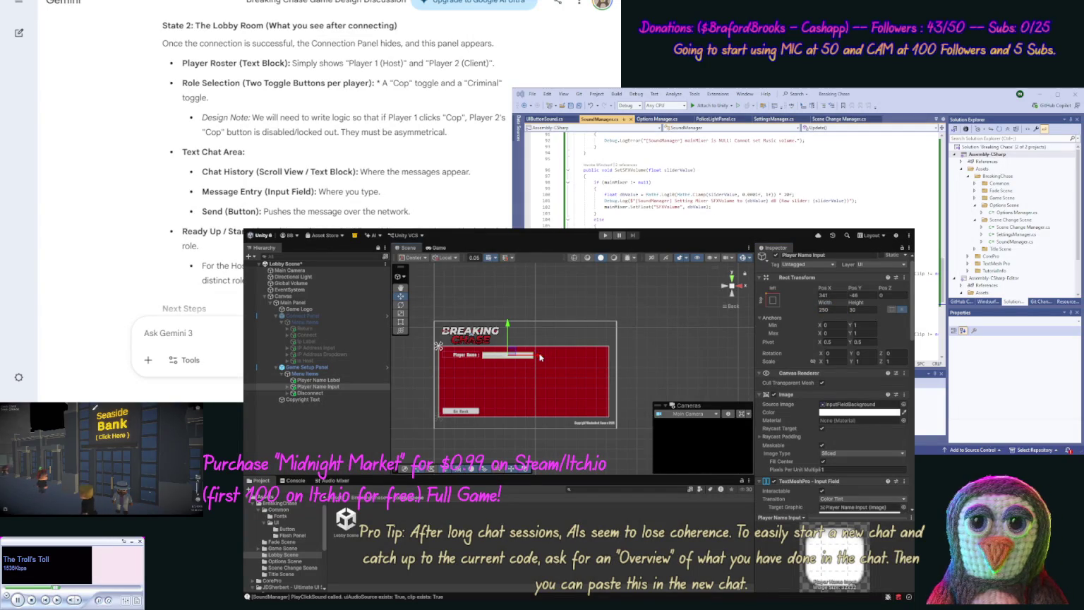
left_click(657, 363)
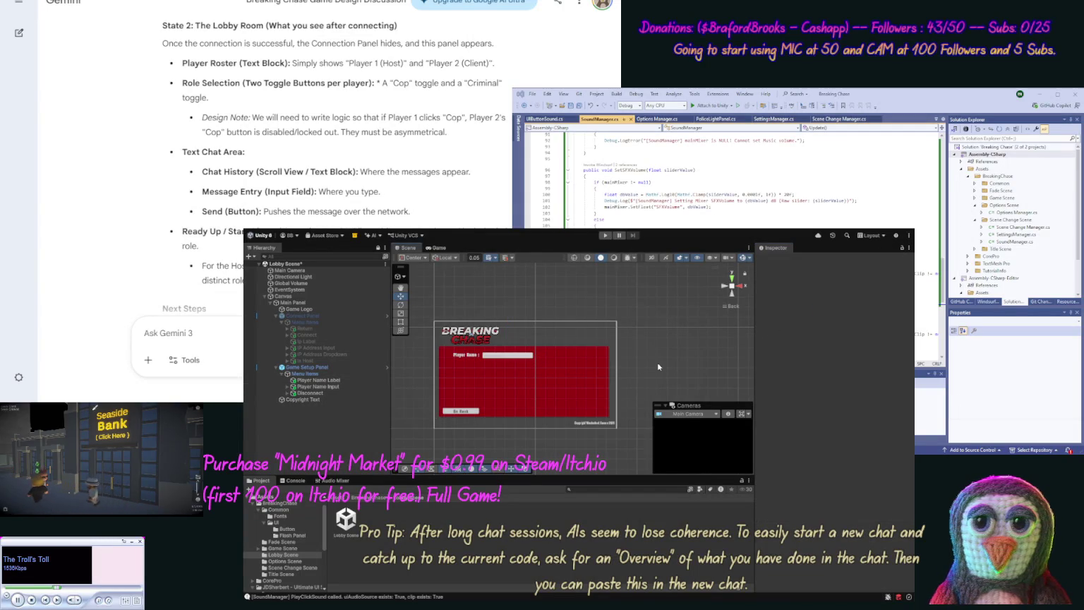
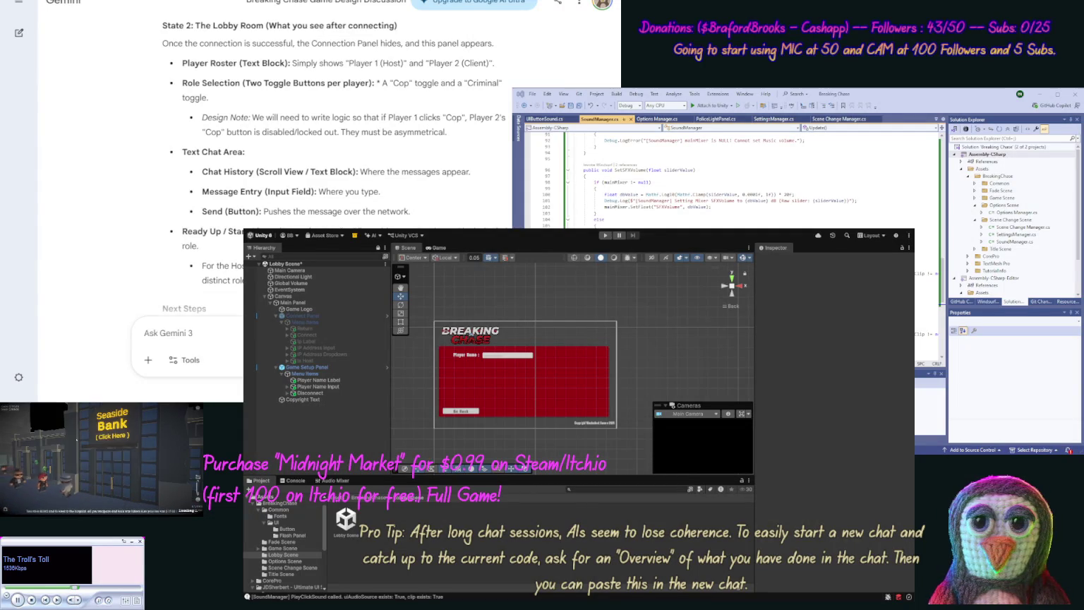
Step: Move Player Name Label and Player Name Input from Game Setup Panel to the top of Connect Panel
left_click(318, 387)
left_click(317, 380, "ctrl")
left_click_drag(317, 384, 303, 329)
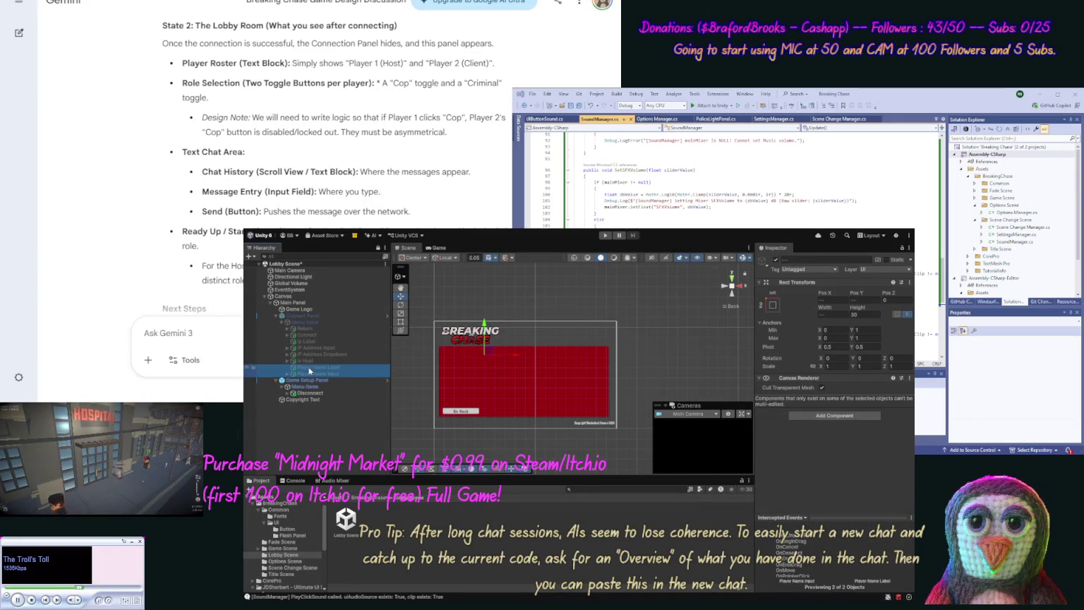
left_click_drag(309, 334, 322, 378)
left_click(305, 343)
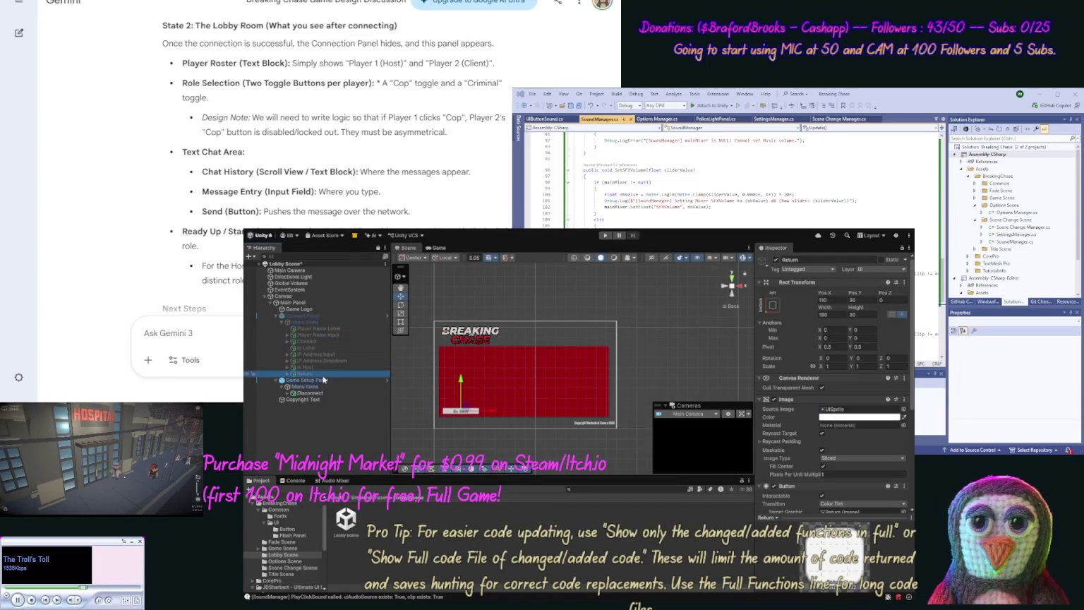
Step: Hide the Game Setup Panel and make the Connect Panel active
left_click(323, 380)
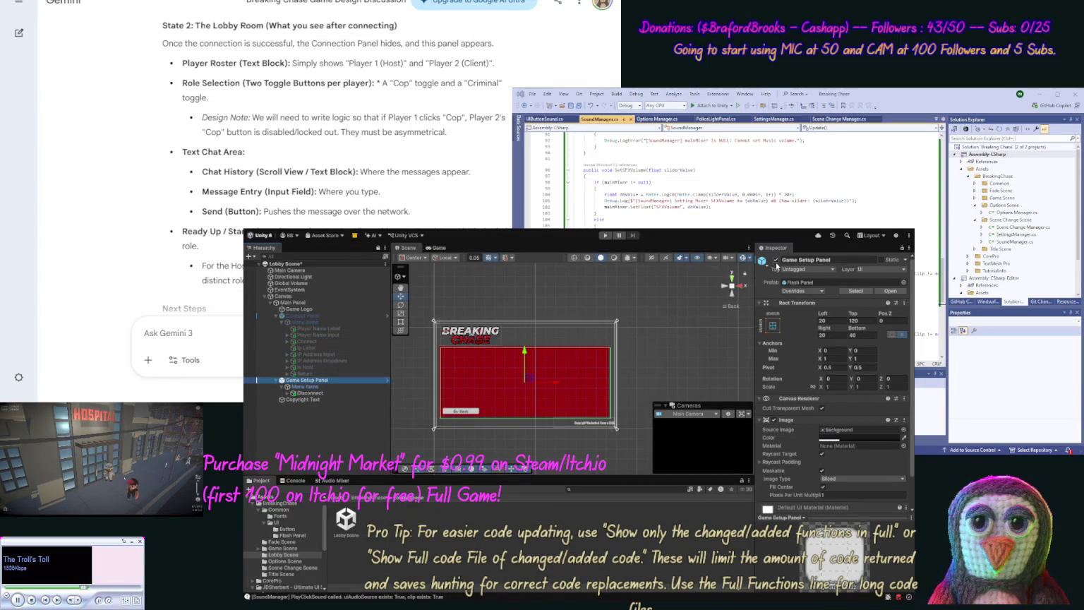
left_click(776, 260)
left_click(368, 316)
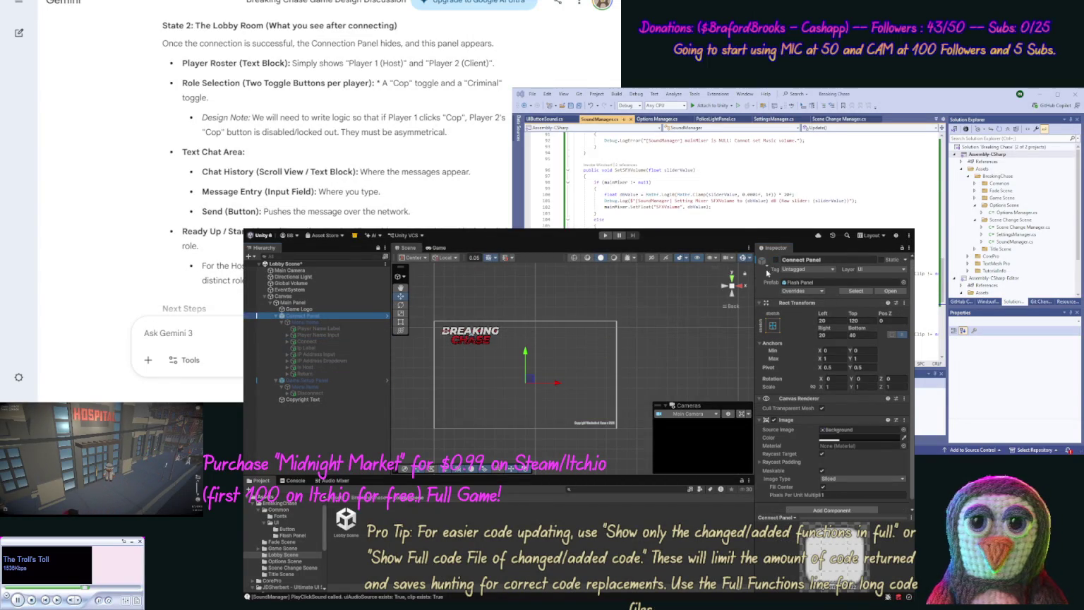
left_click(777, 260)
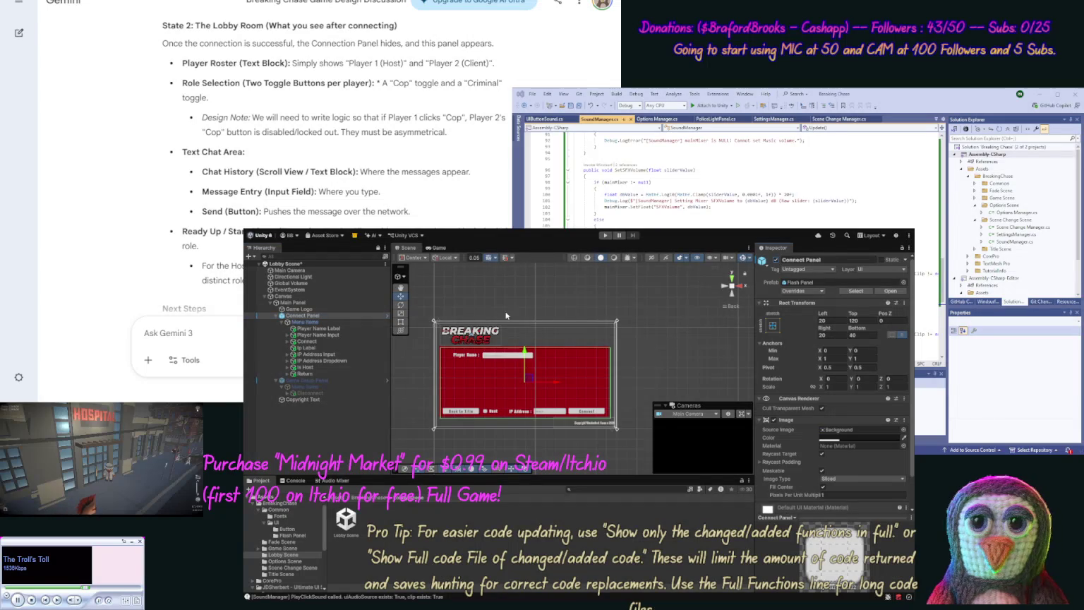
Step: Reorder Connect Panel children so Return sits right after Player Name Input, followed by Is Host
left_click(308, 367)
mouse_move(315, 353)
left_mouse_down()
mouse_move(315, 343)
mouse_move(318, 373)
left_mouse_up()
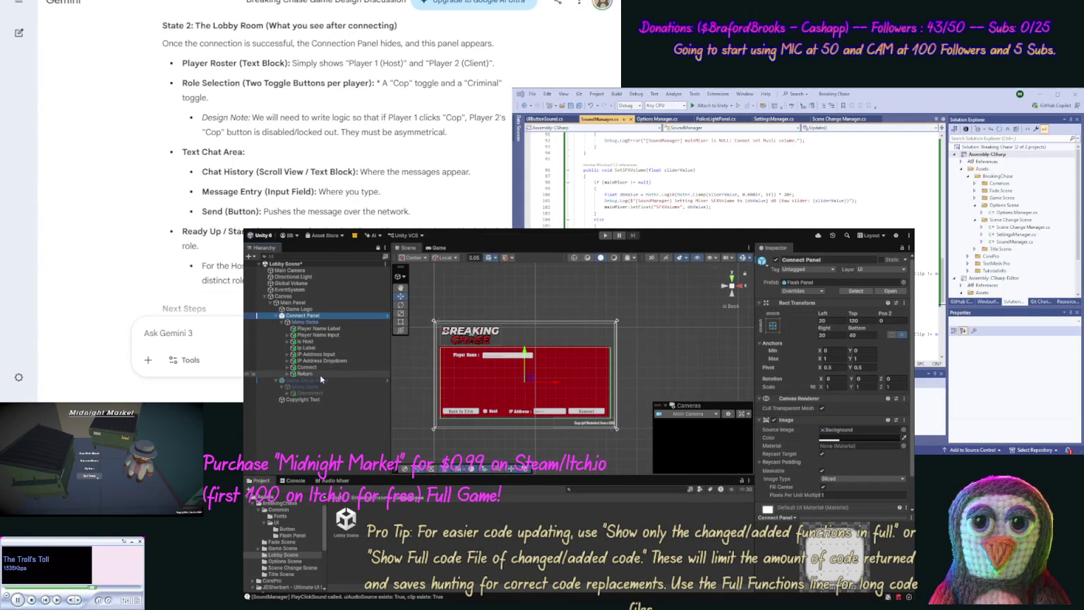
left_click_drag(320, 376, 326, 342)
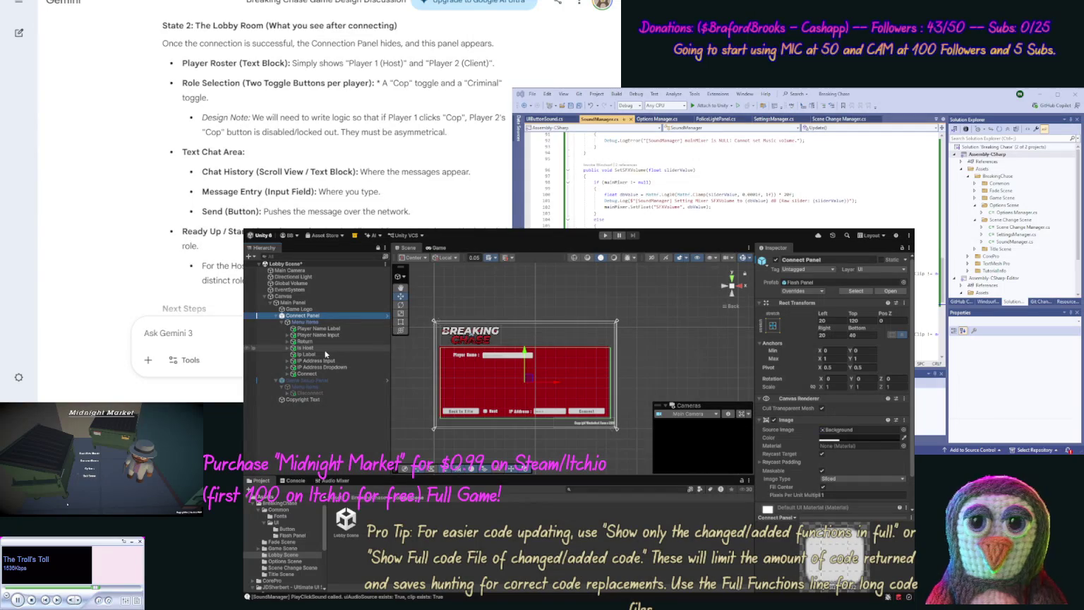
left_click(687, 354)
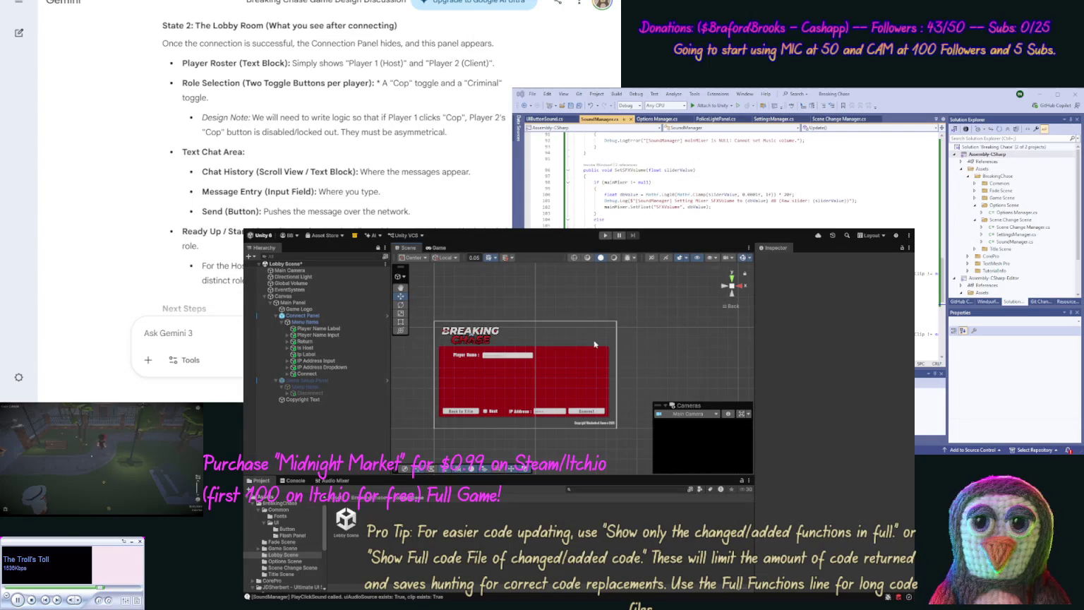
Step: Shift Player Name Input beside its label, setting Rect Transform Pos X to 330
left_click(470, 358)
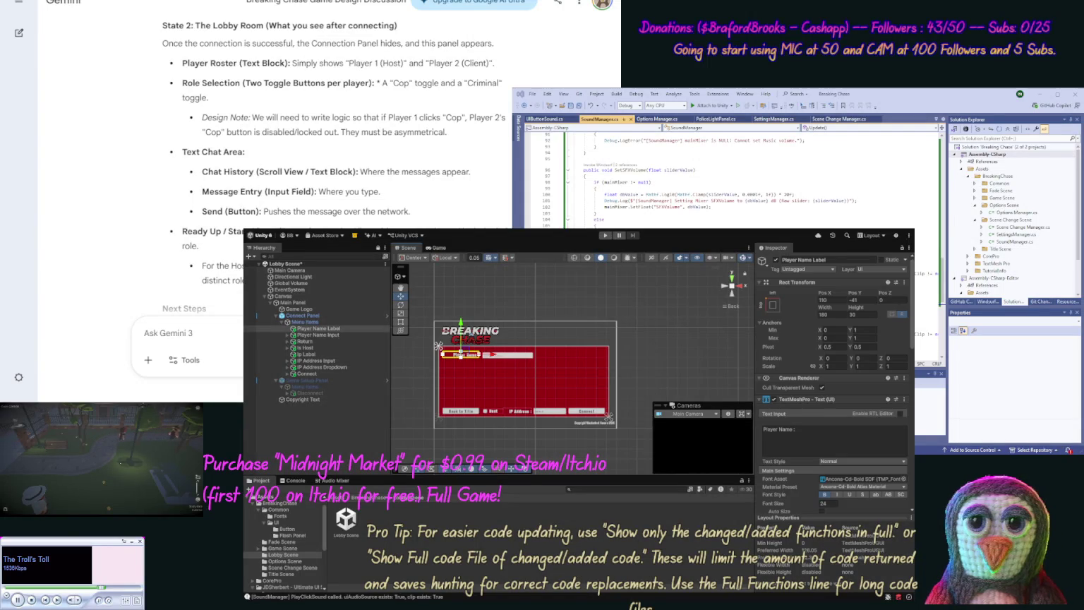
left_click(831, 313)
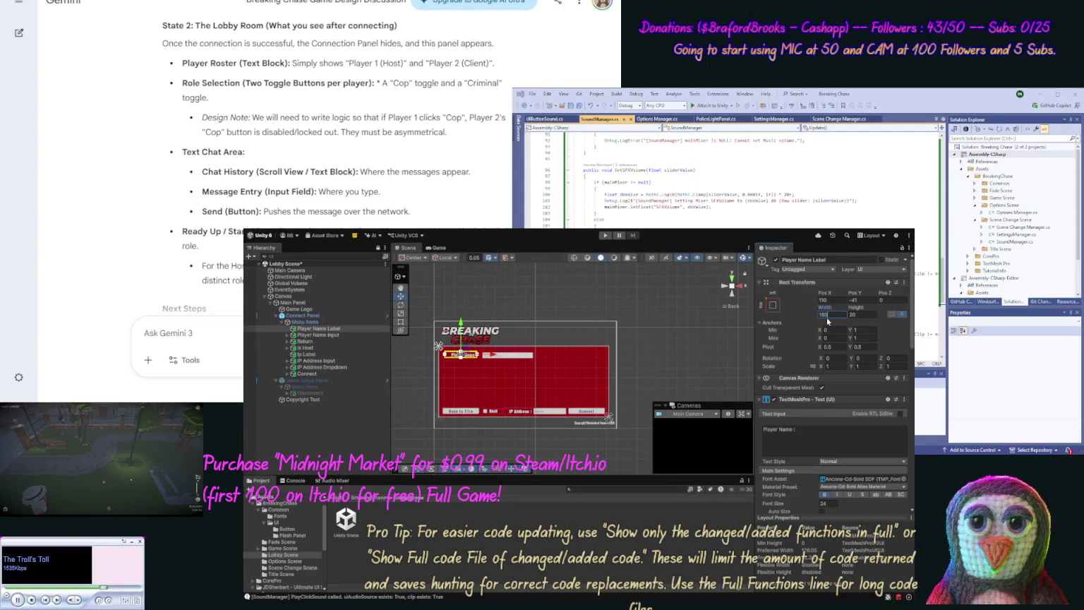
left_click(521, 358)
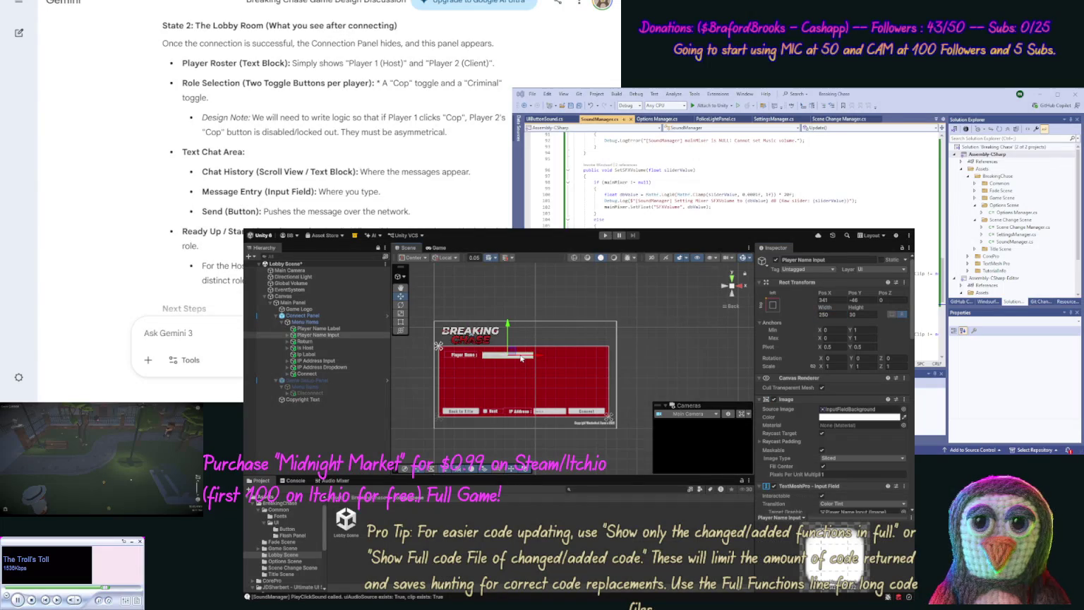
left_click(468, 357)
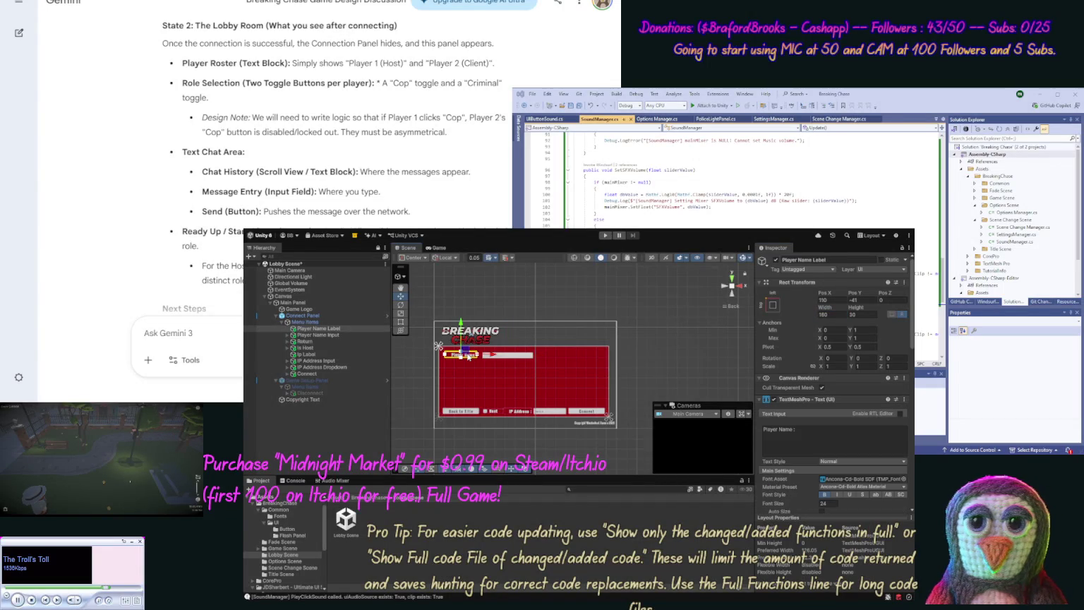
left_click(514, 358)
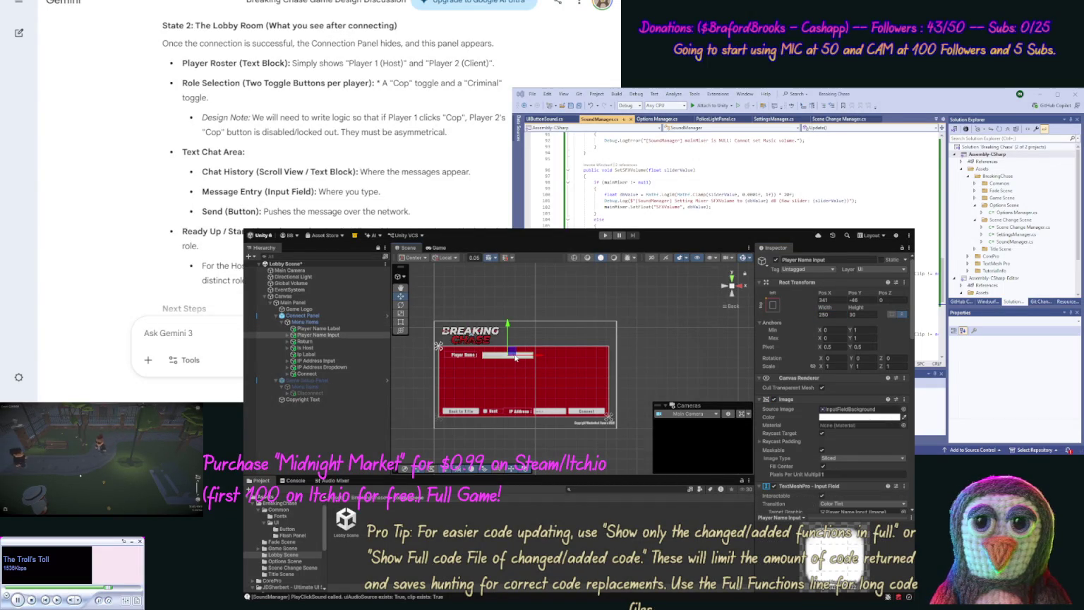
left_click_drag(514, 358, 535, 357)
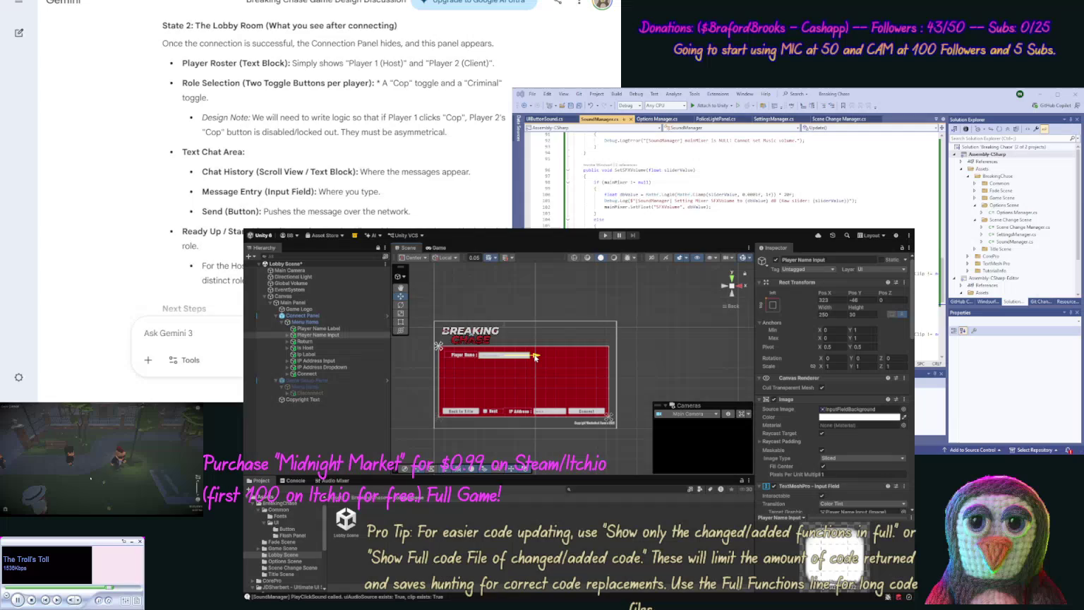
left_click(837, 300)
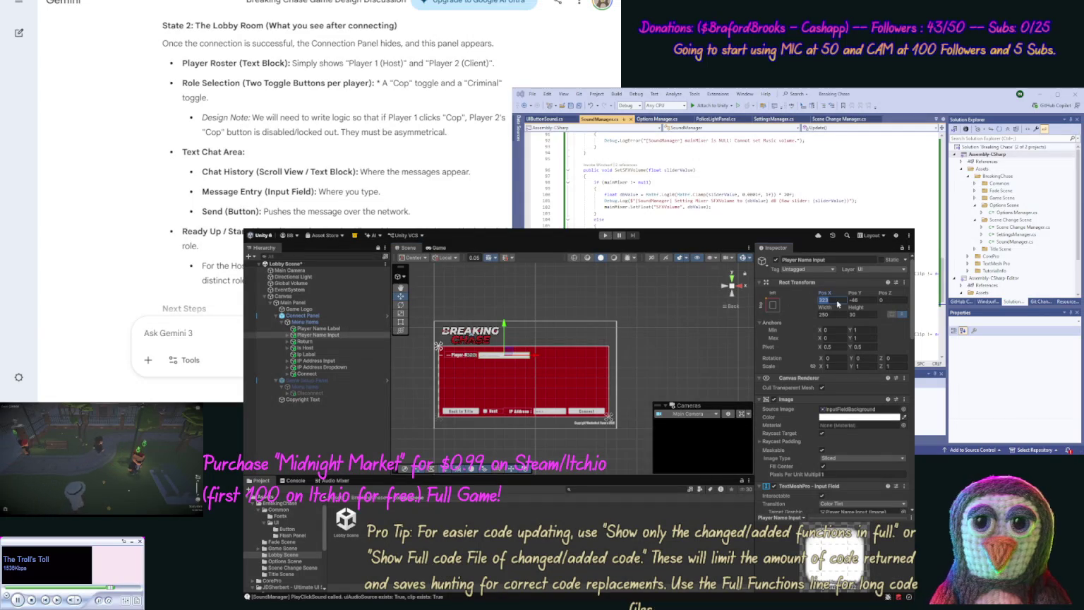
type("32")
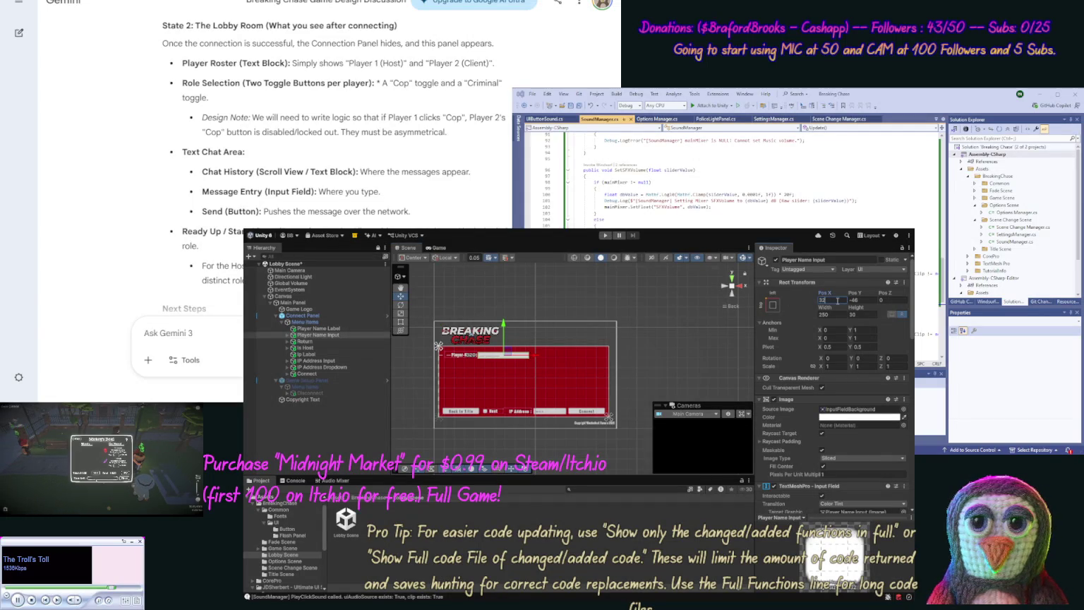
key("Return")
type("330")
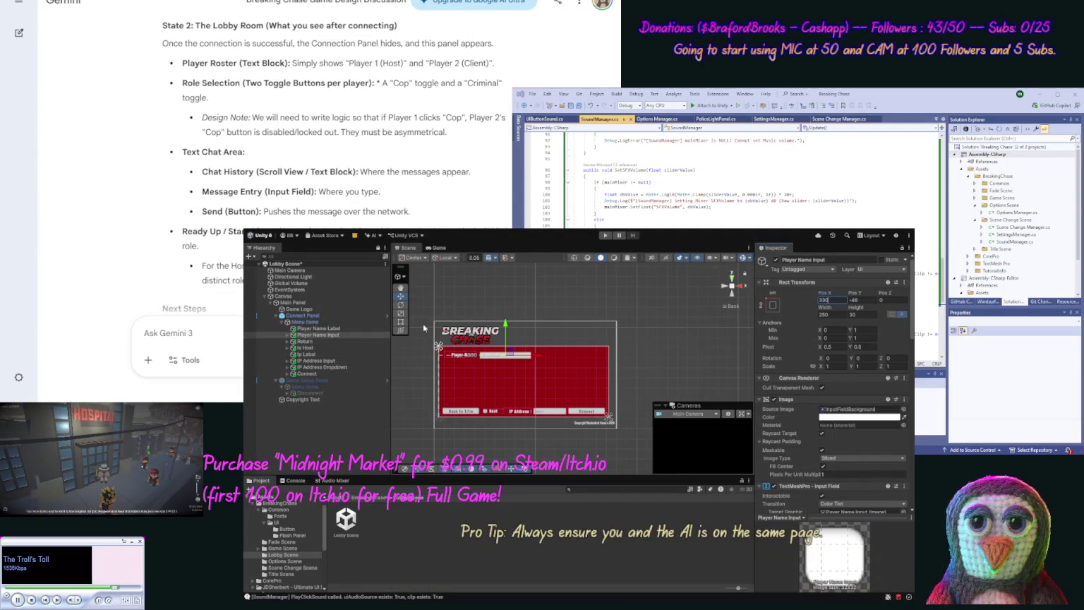
left_click(330, 328)
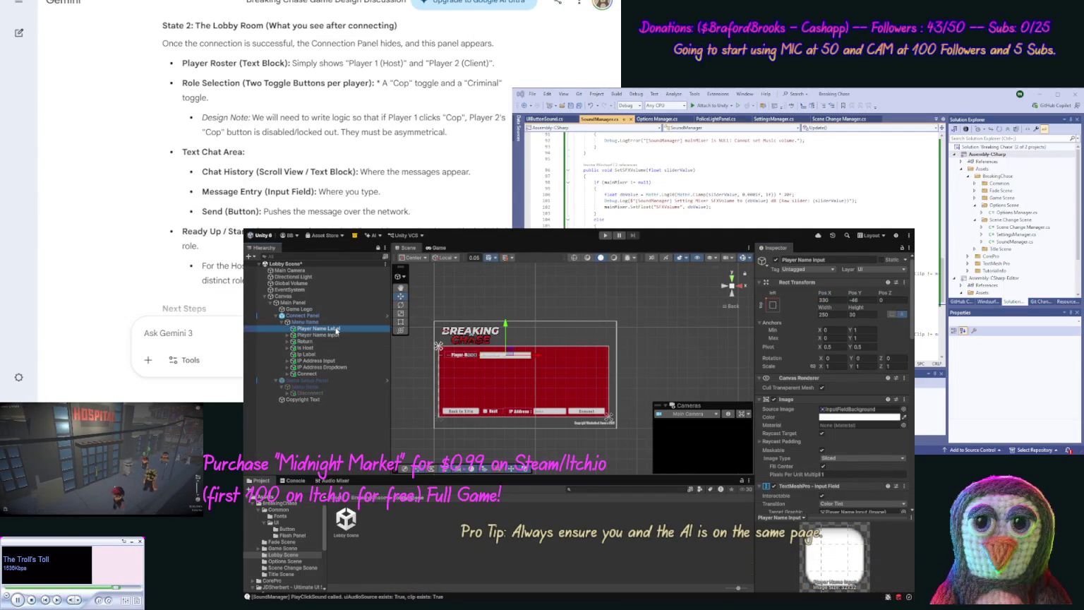
left_click(635, 374)
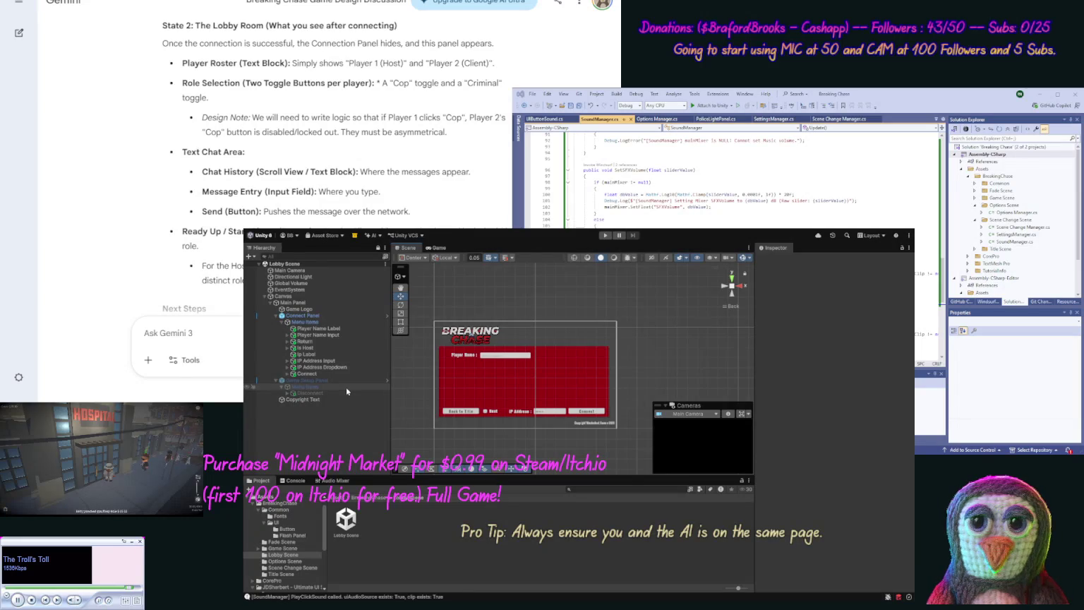
Step: Select the Connect Panel in the Hierarchy
left_click(349, 315)
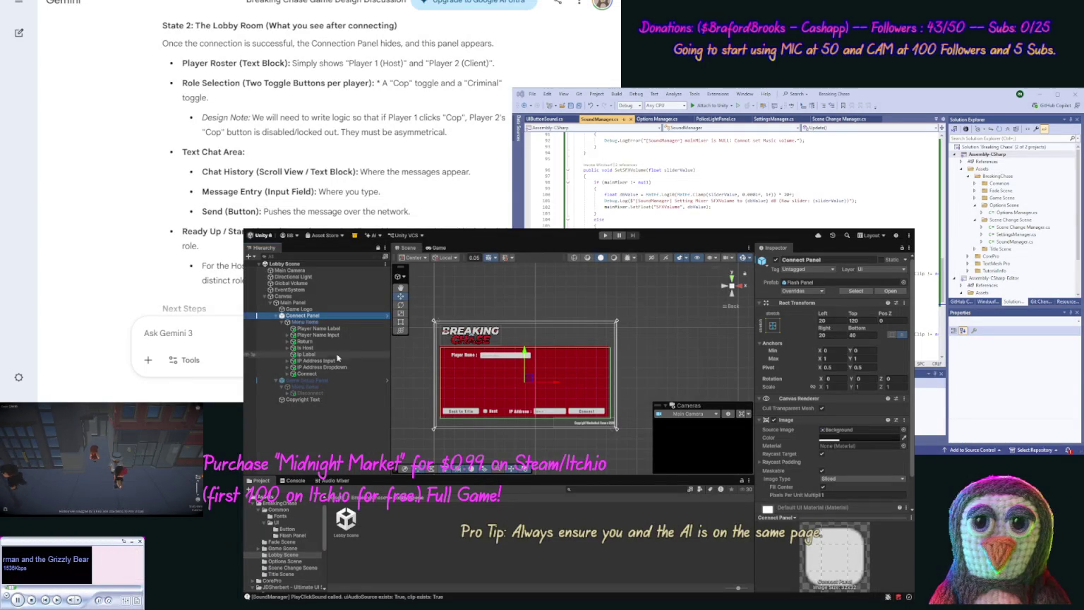
Step: Duplicate the Connect button and change the copy's Text (TMP) label to 'Host'
left_click(322, 373)
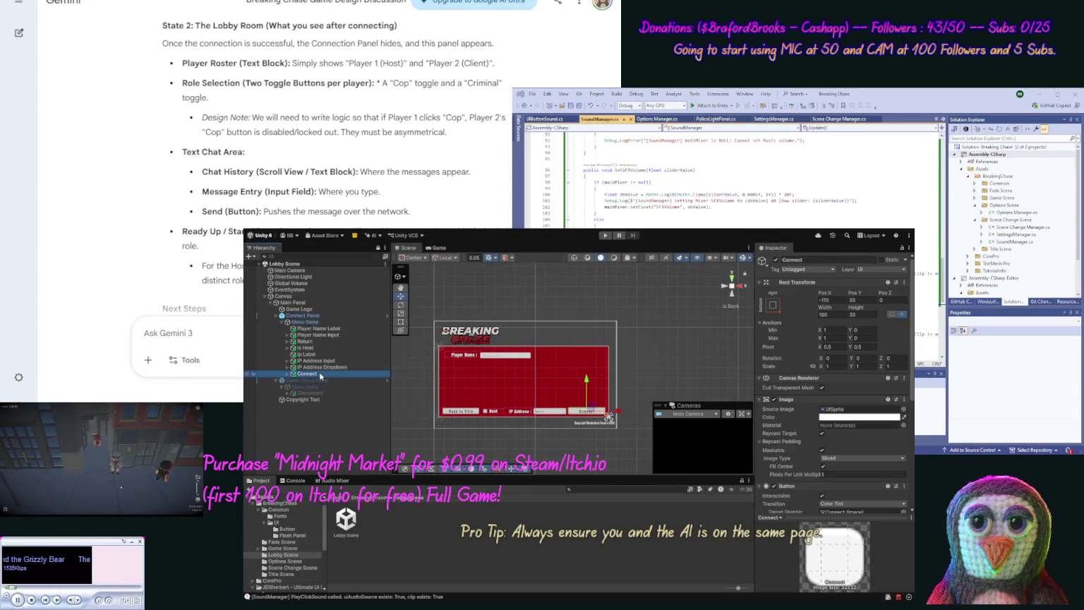
key("ctrl+d")
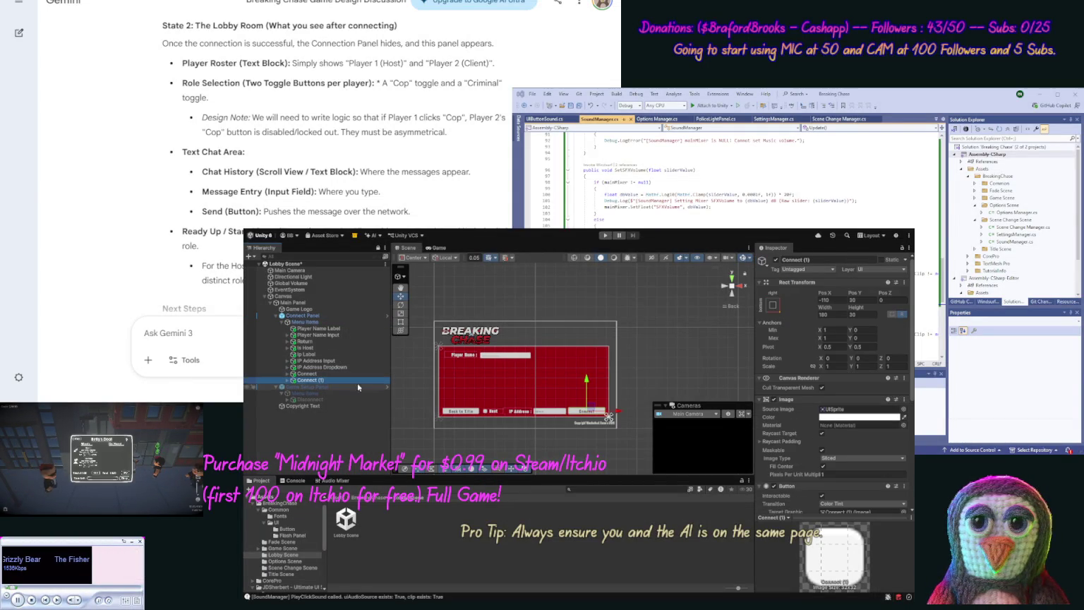
left_click(294, 381)
left_click(318, 386)
left_click(809, 428)
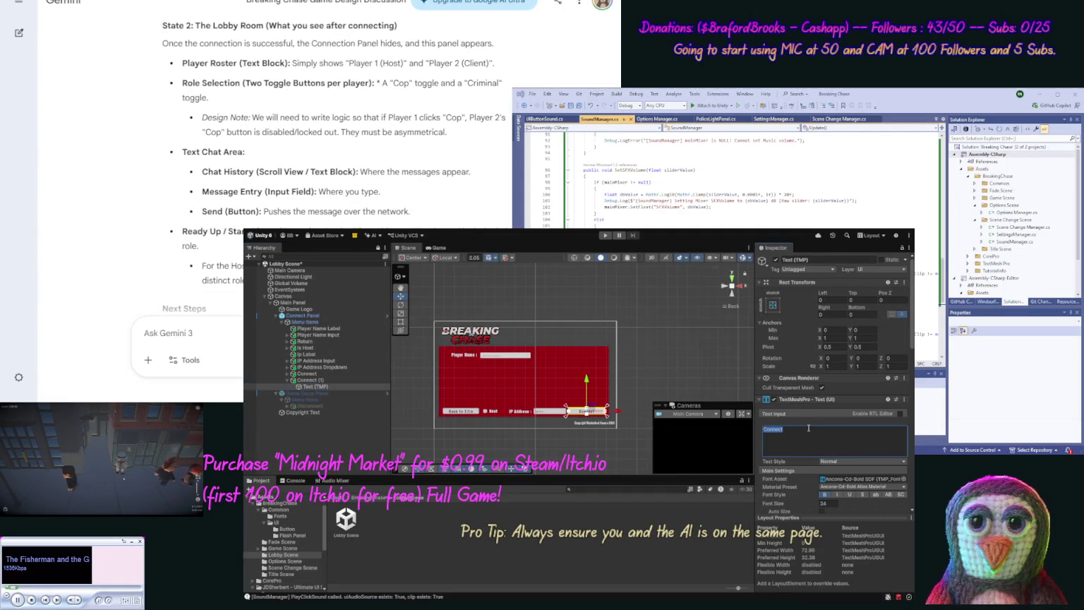
type("Host")
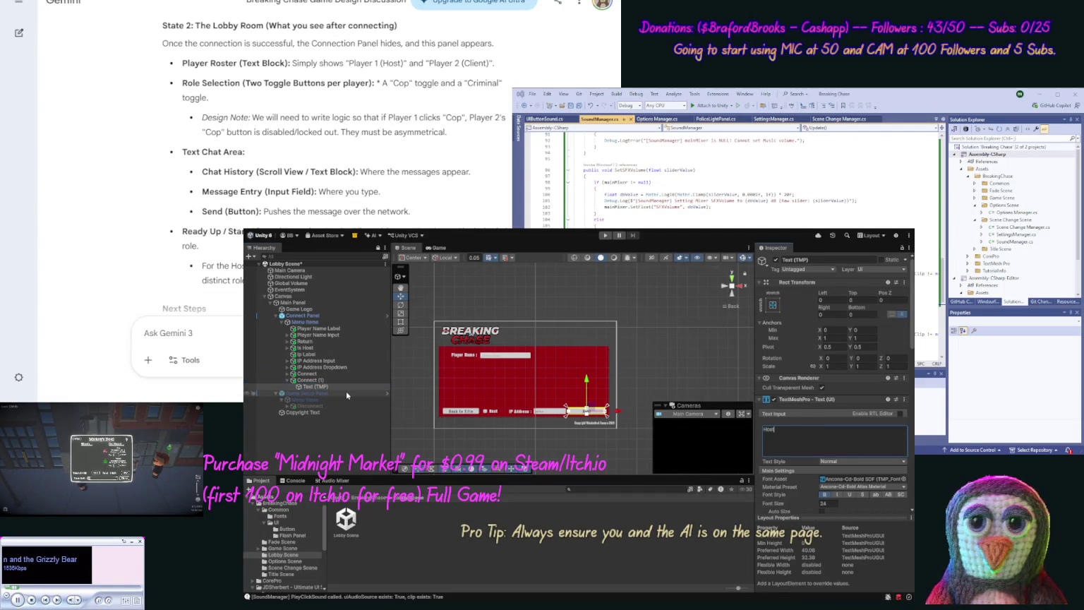
left_click(288, 380)
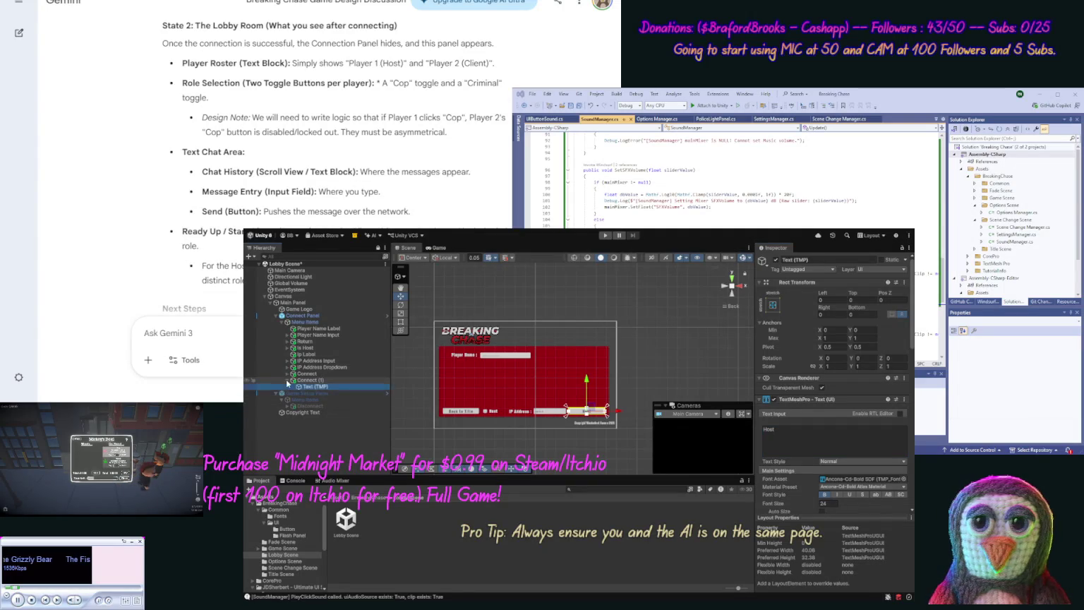
Step: Rename the copy to 'Host Button' and the Connect button to 'Connect Button'
left_click(315, 374)
left_click(314, 380)
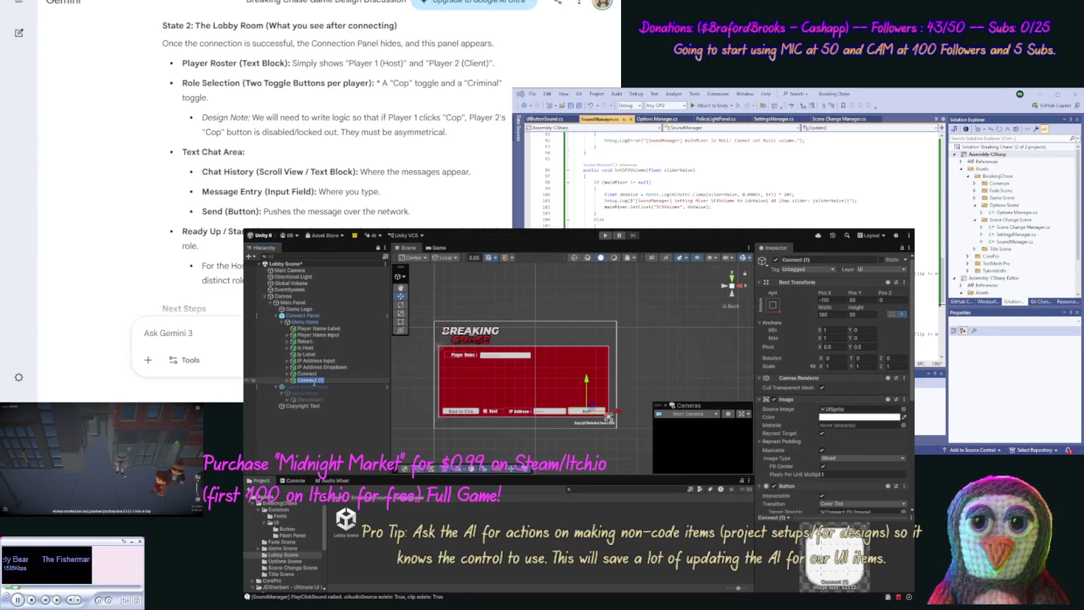
type("Host Button")
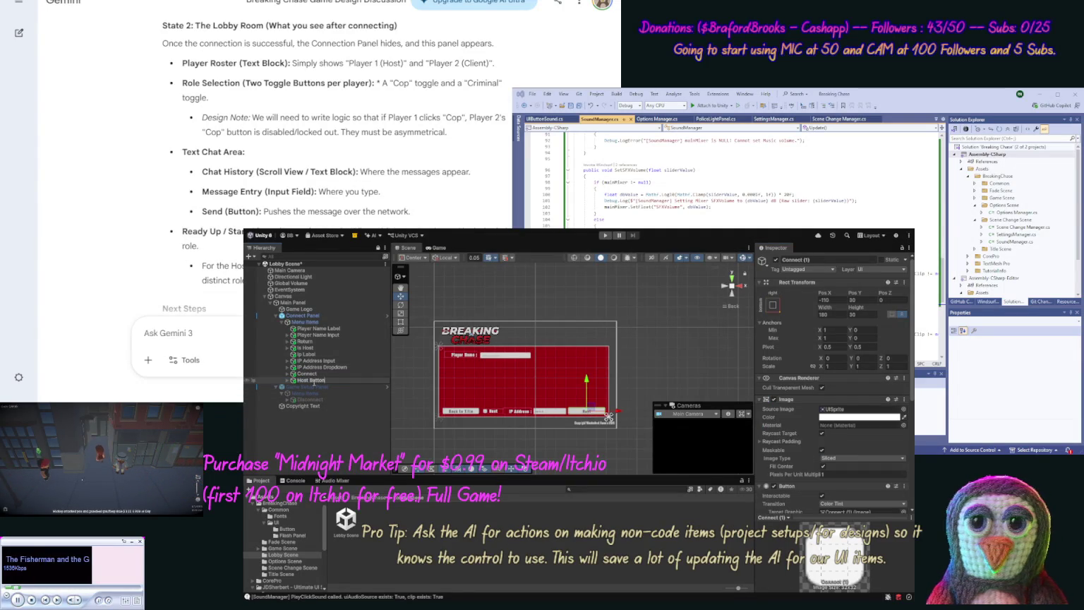
key("Return")
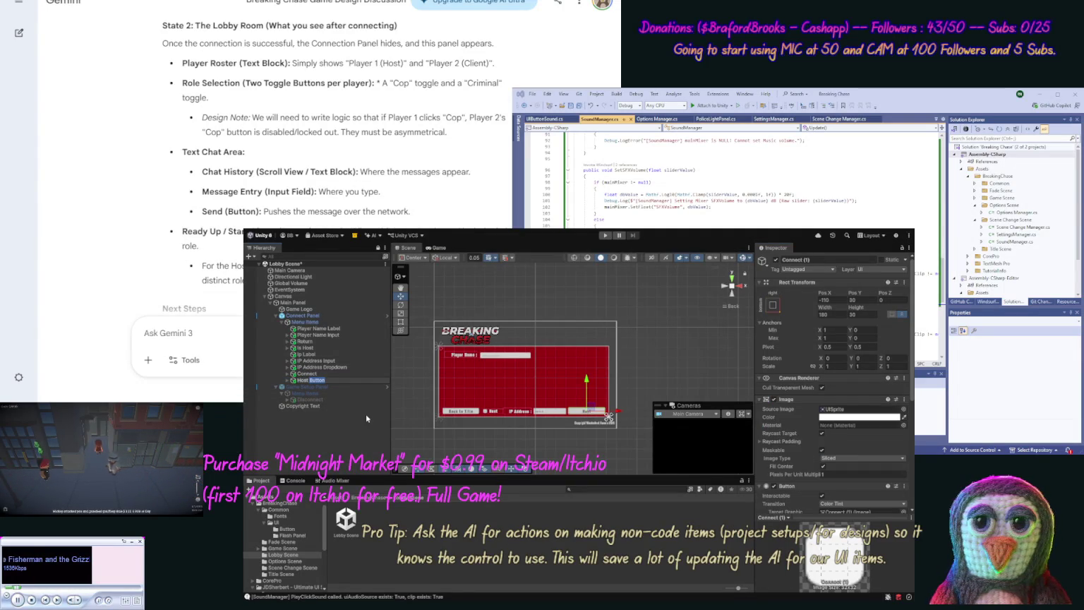
key("Return")
left_click(311, 373)
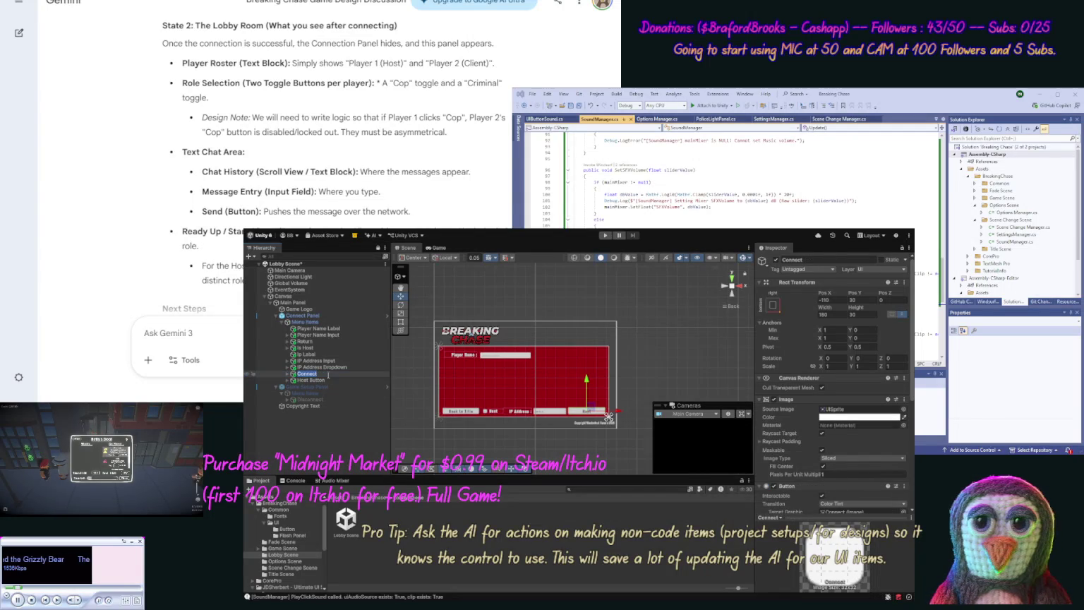
type(" Button")
left_click(325, 343)
Step: Rename the Return and Disconnect buttons to 'Return Button' and 'Disconnect Button'
left_click(335, 343)
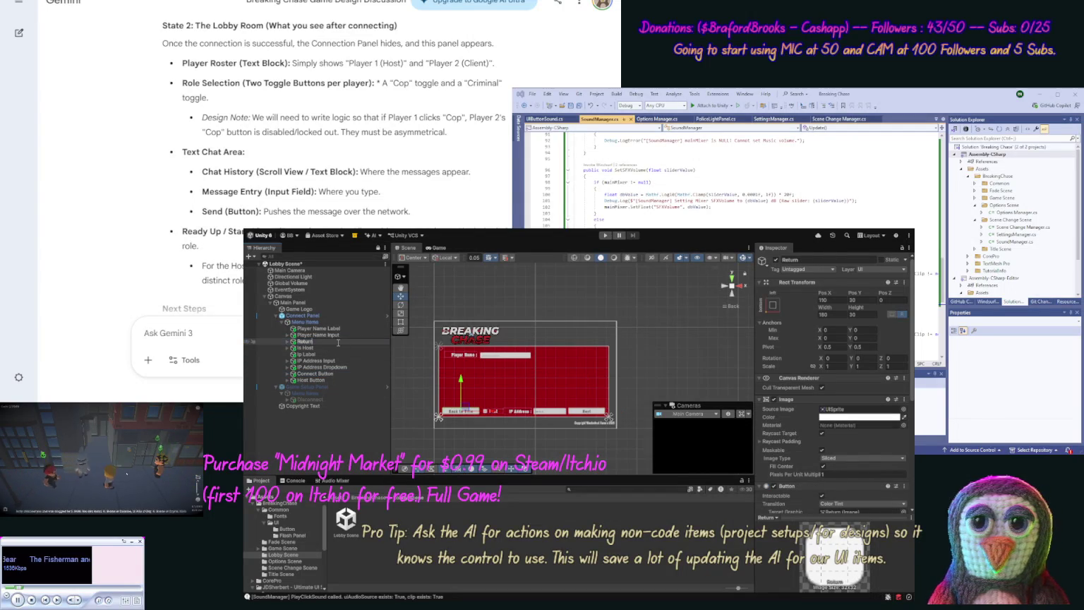
type("Button")
key("Return")
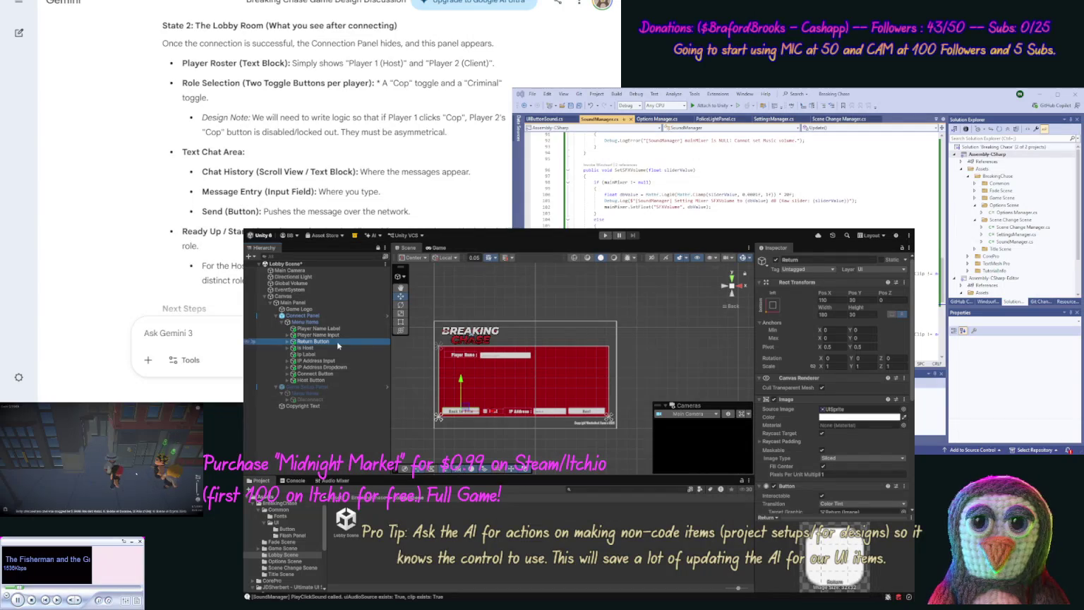
left_click(312, 400)
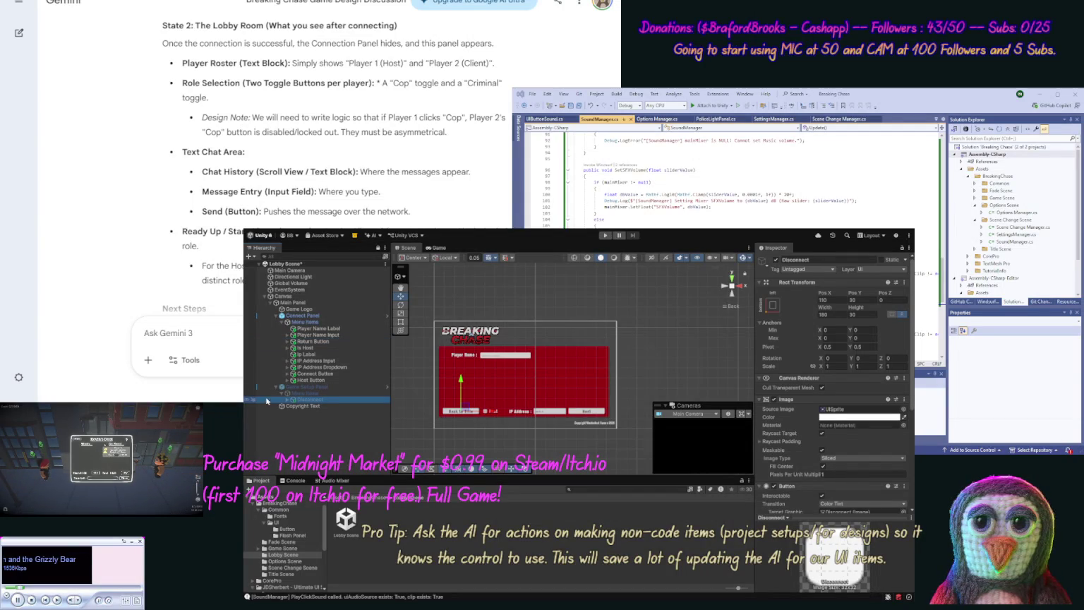
left_click(330, 398)
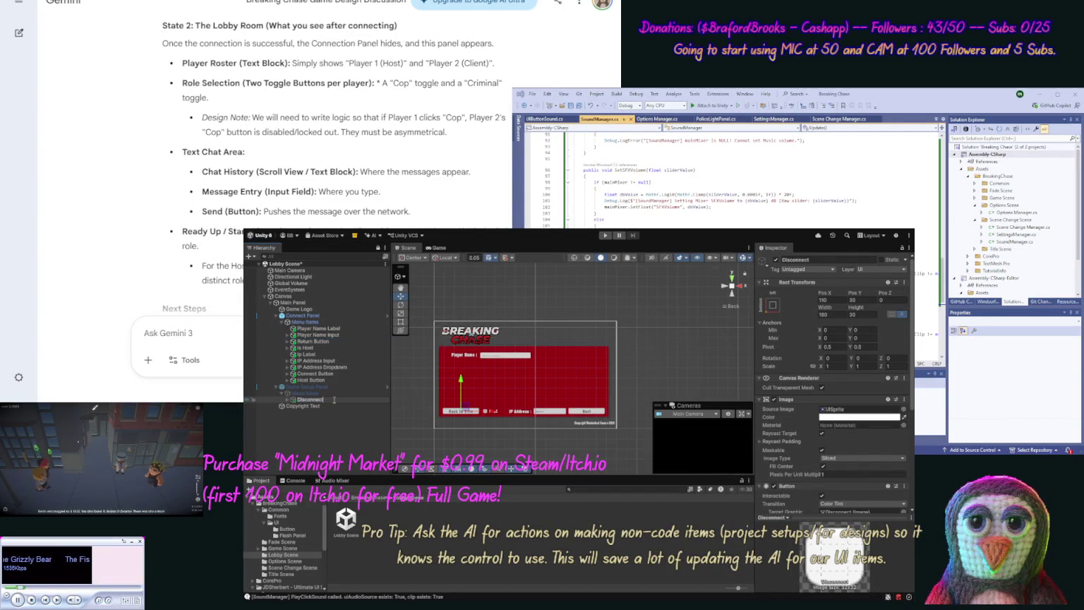
type(" Button")
key("Return")
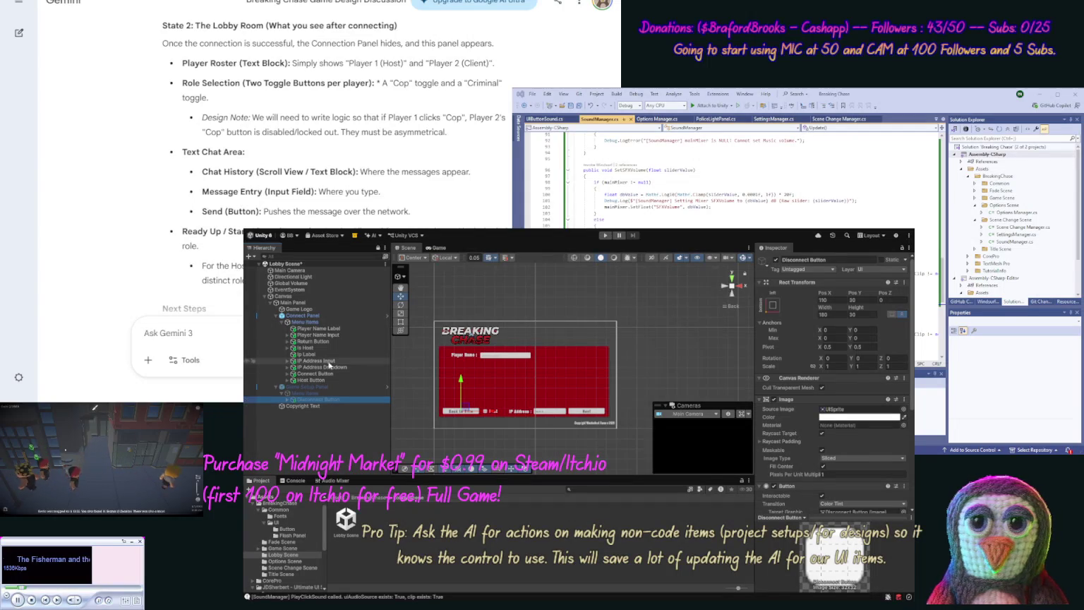
Step: Deactivate the Connect Panel, activate the Game Setup Panel, and save the Lobby Scene
left_click(311, 316)
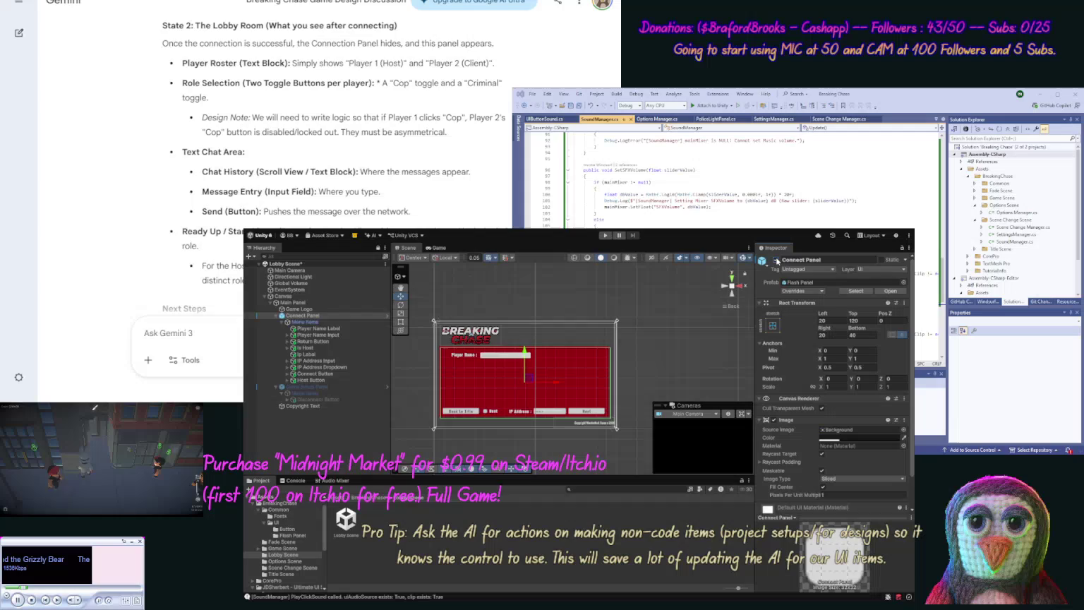
key("alt+shift+a")
left_click(337, 387)
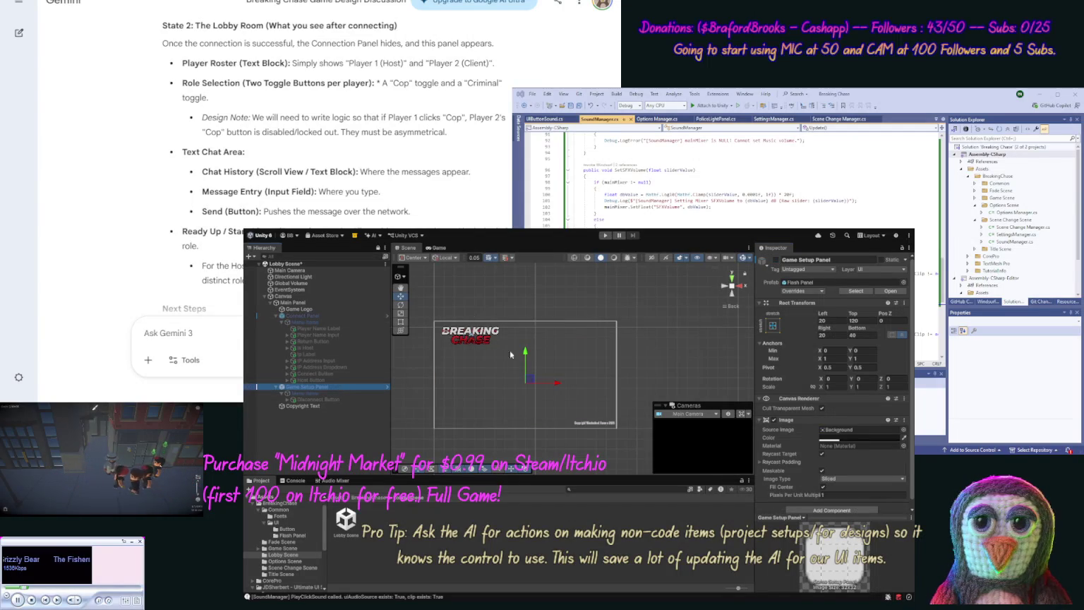
left_click(776, 260)
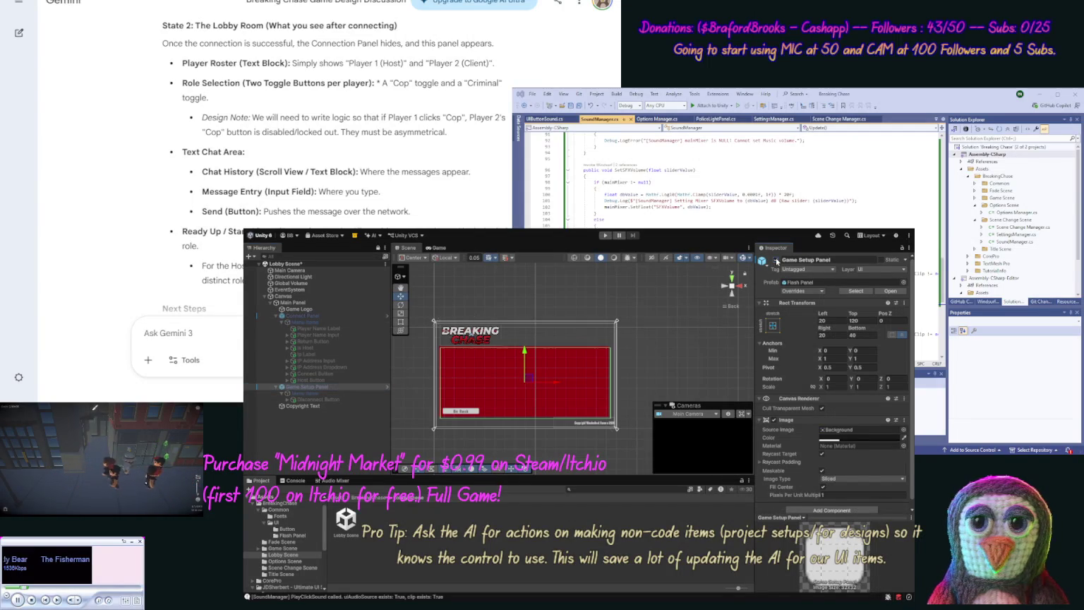
left_click(704, 315)
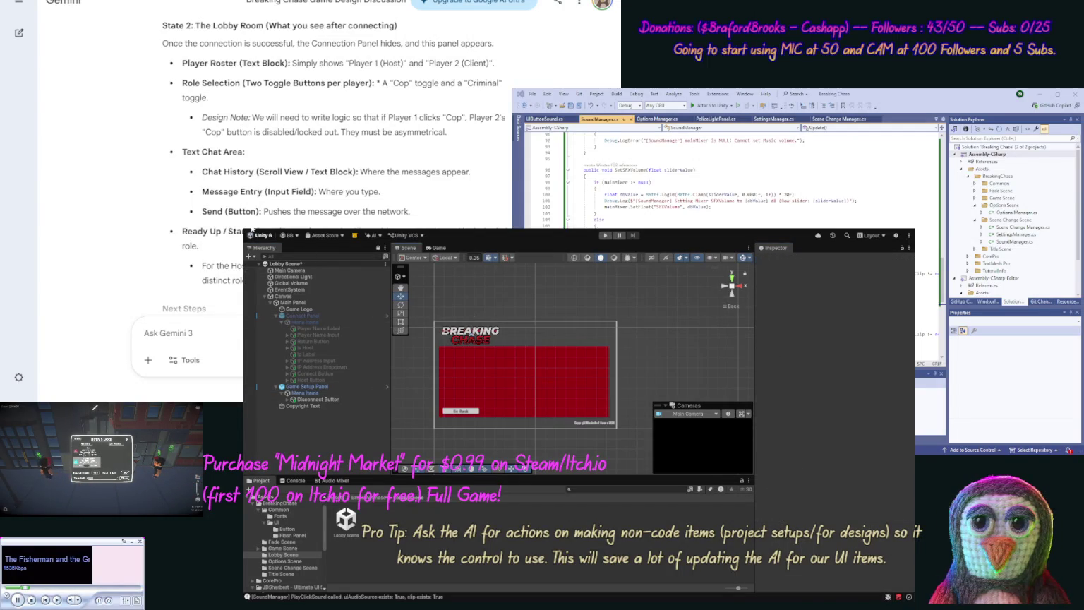
key("ctrl+s")
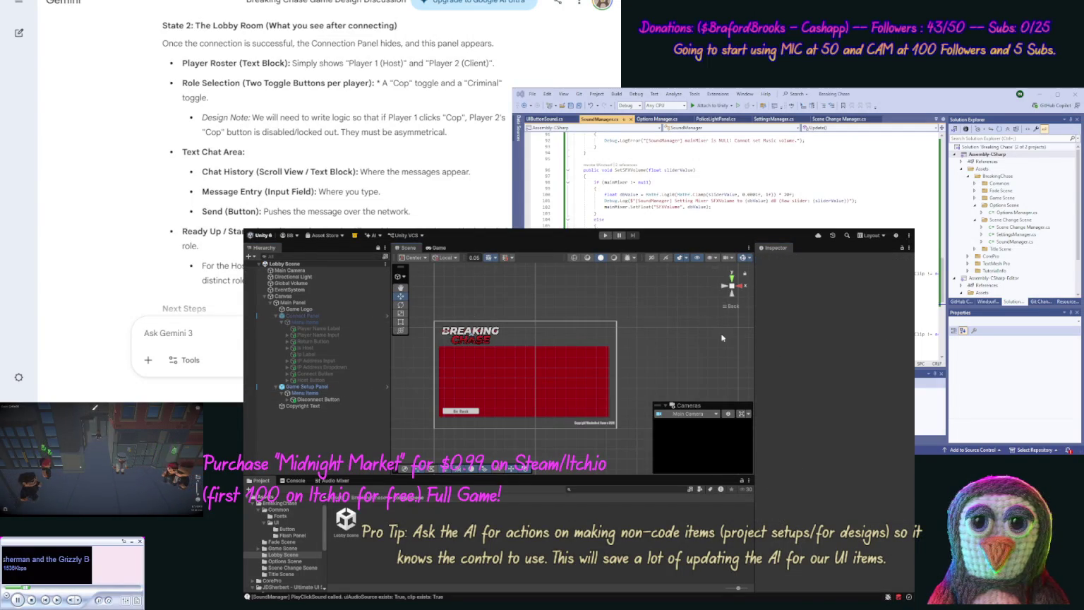